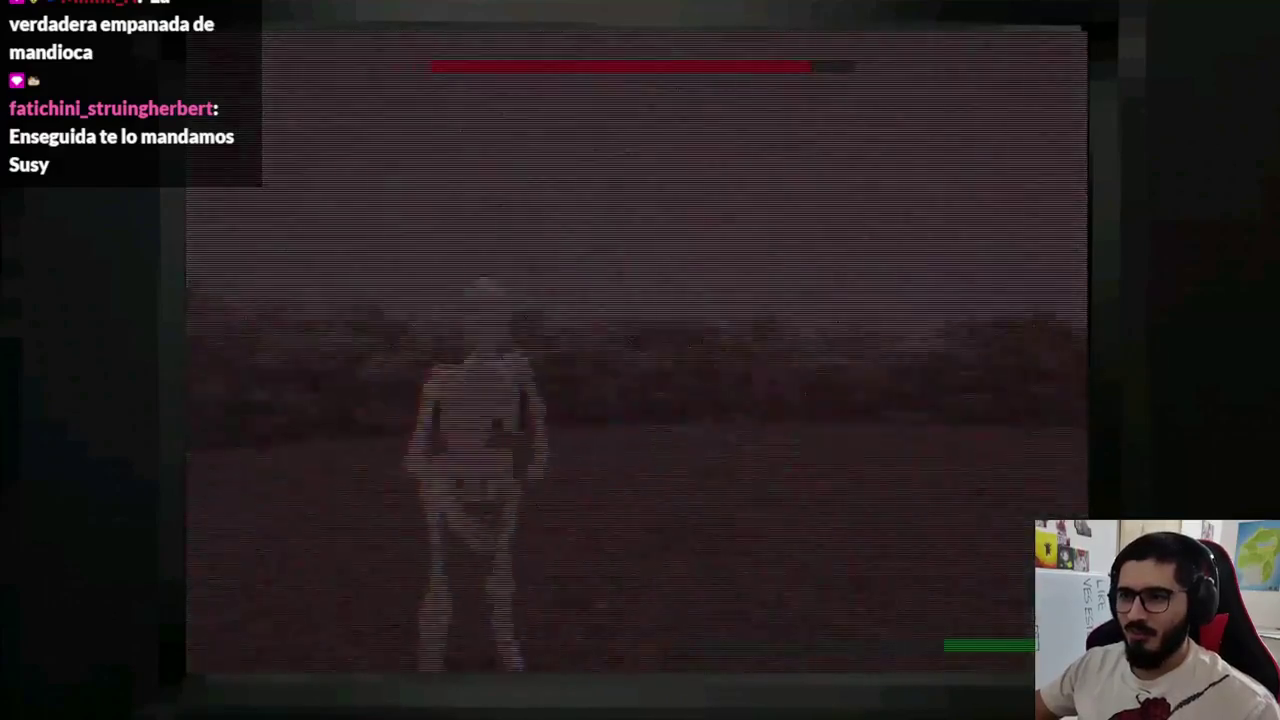
End the Latin Shadows skeleton fight playtest and return to the Godot editor
{"action": "key", "text": "F8"}
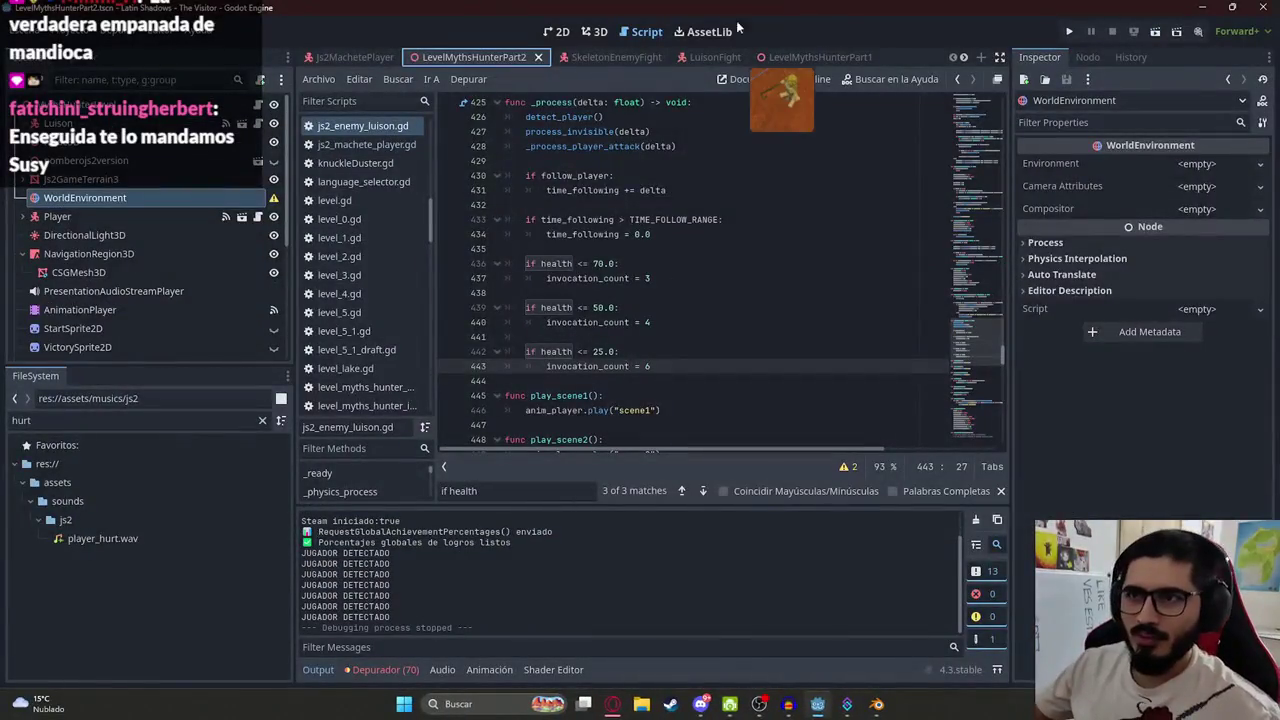
Copy the entire skeleton_enemy_fight.gd script from the SkeletonEnemyFight scene and bring up ChatGPT
{"action": "right_click", "coordinate": [495, 57]}
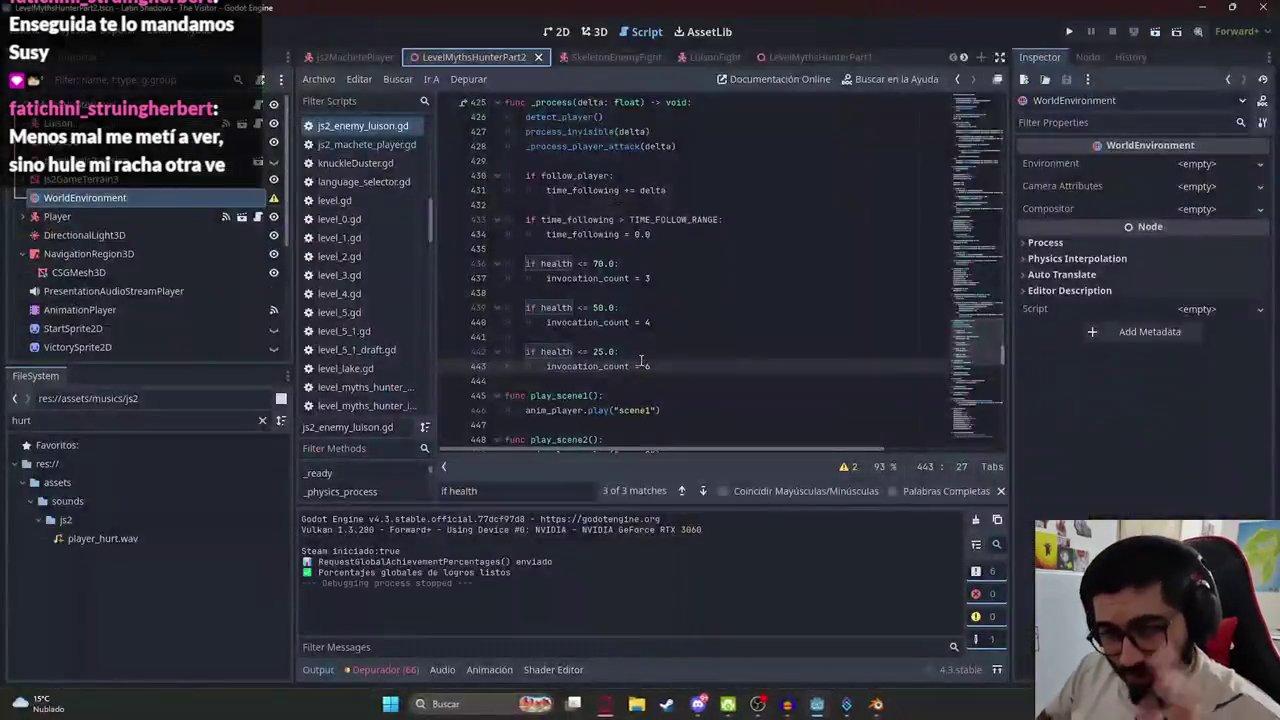
{"action": "left_click", "coordinate": [600, 57]}
{"action": "key", "text": "ctrl+a"}
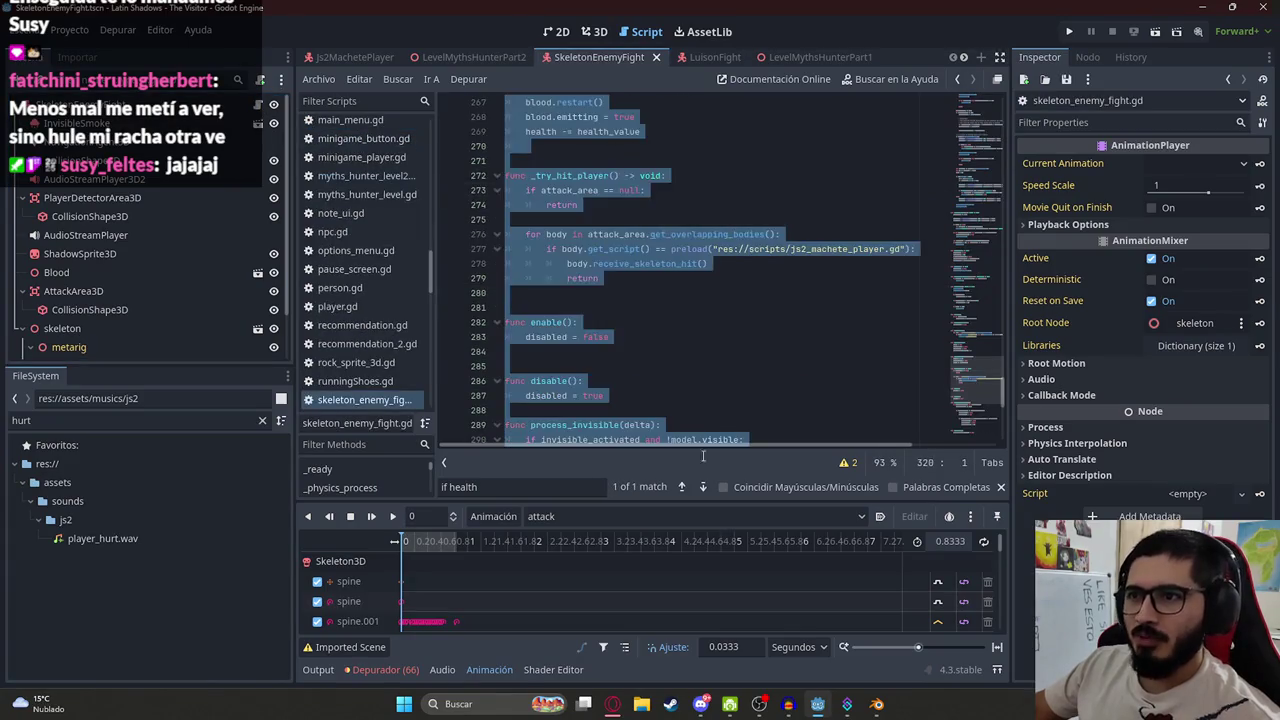
{"action": "left_click", "coordinate": [616, 702]}
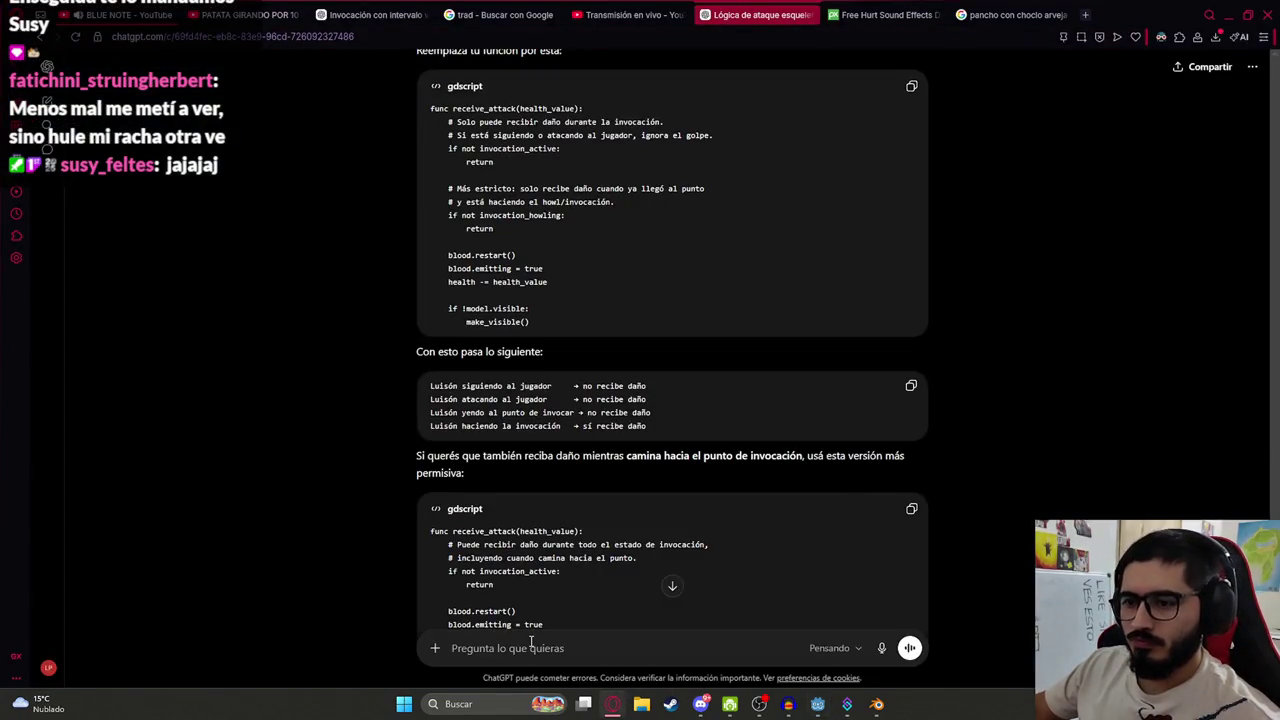
Send ChatGPT the skeleton script with a request to delay the skeleton's attack
{"action": "left_click", "coordinate": [531, 648]}
{"action": "key", "text": "ctrl+v"}
{"action": "type", "text": "El e"}
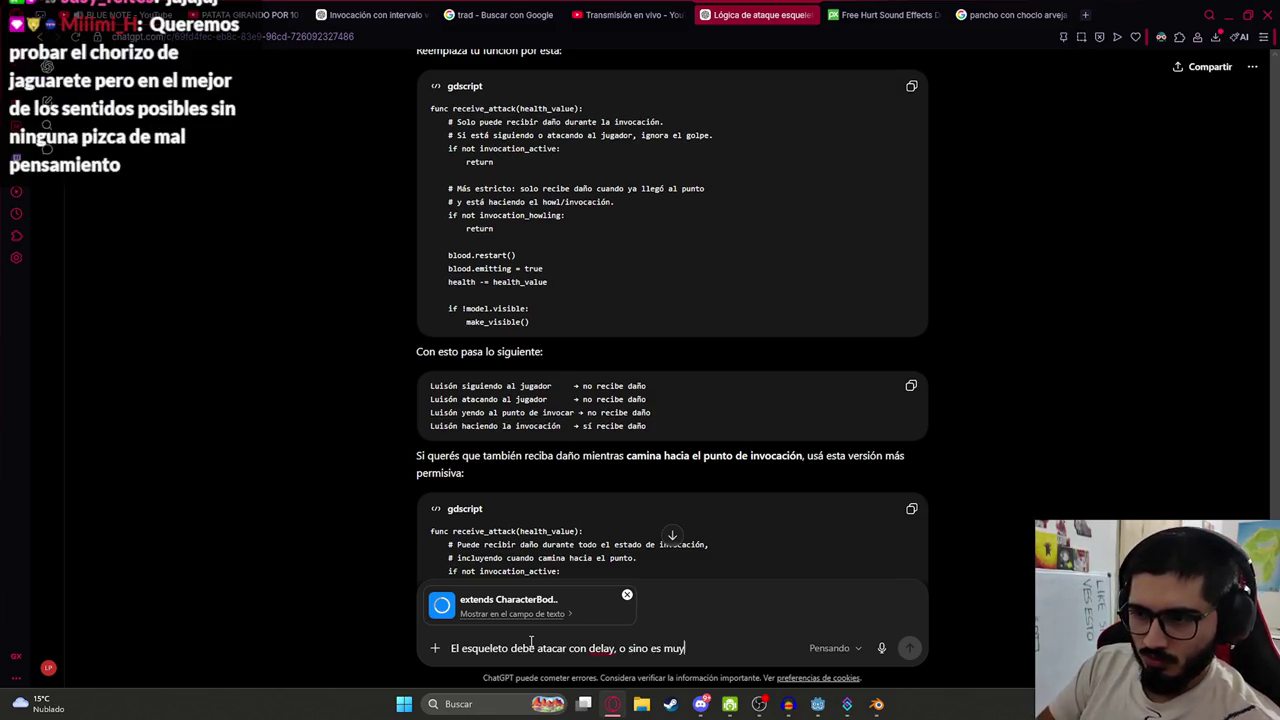
{"action": "type", "text": "ficil"}
{"action": "key", "text": "Return"}
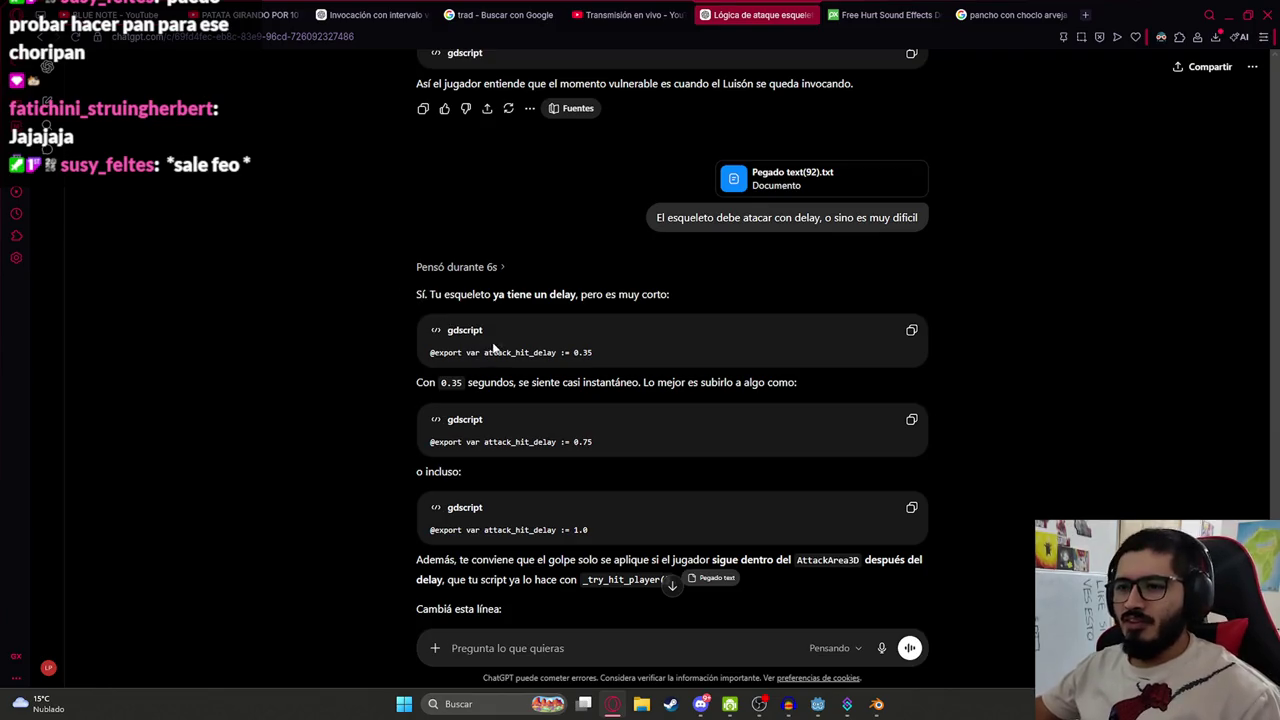
Copy attack_hit_delay from the reply and search for it in the Godot script
{"action": "double_click", "coordinate": [499, 352]}
{"action": "key", "text": "ctrl+c"}
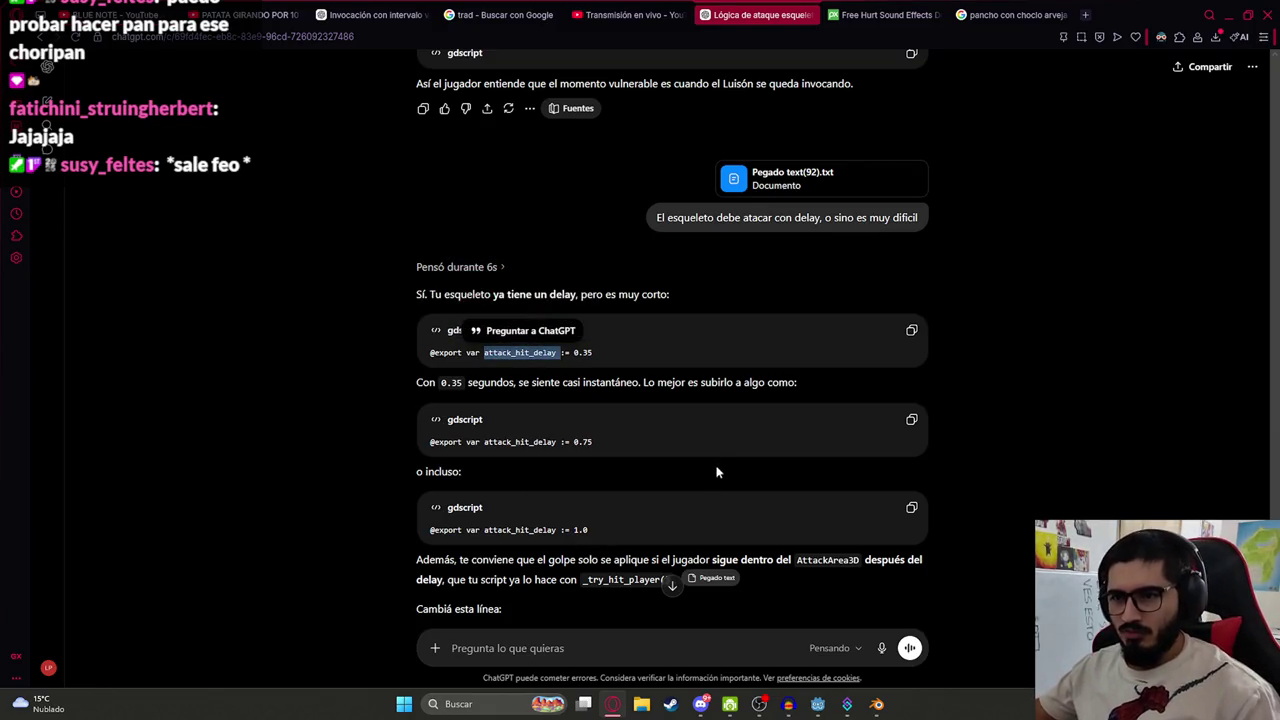
{"action": "key", "text": "alt+Tab"}
{"action": "key", "text": "ctrl+f"}
{"action": "key", "text": "ctrl+v"}
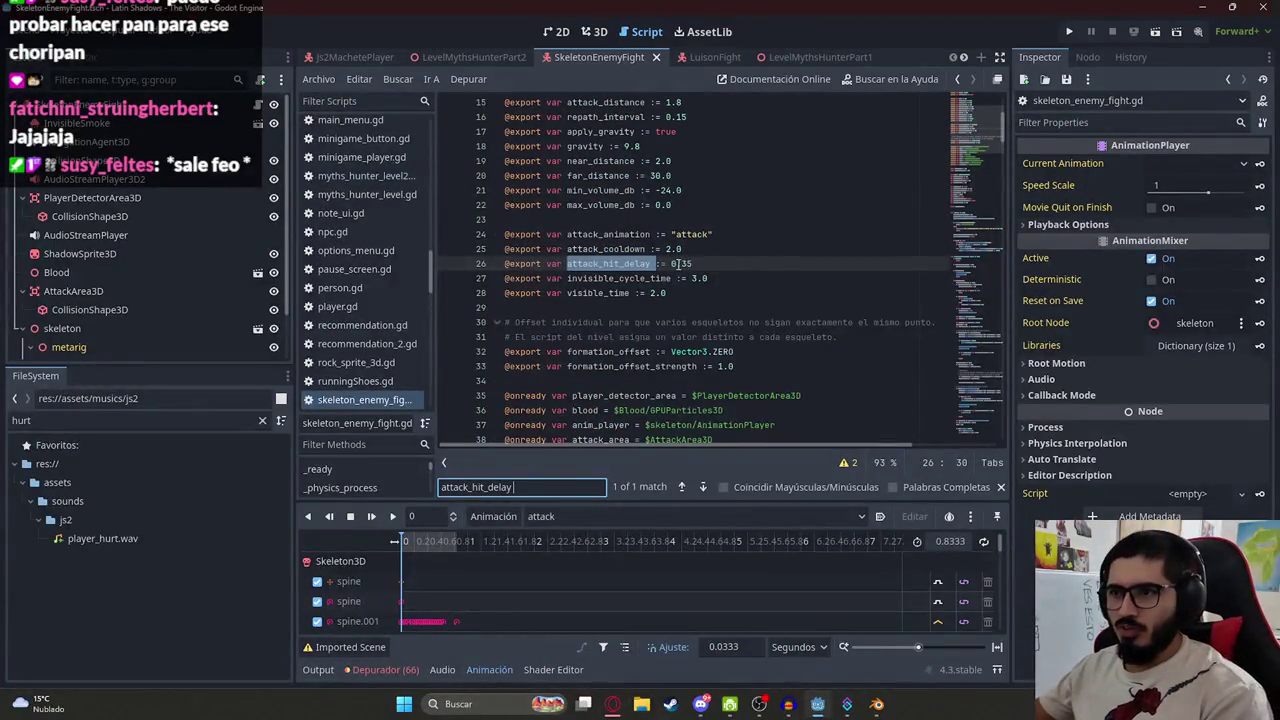
Change attack_hit_delay from 0.35 to 0.8, save the scene, and playtest the fight
{"action": "left_click", "coordinate": [672, 263]}
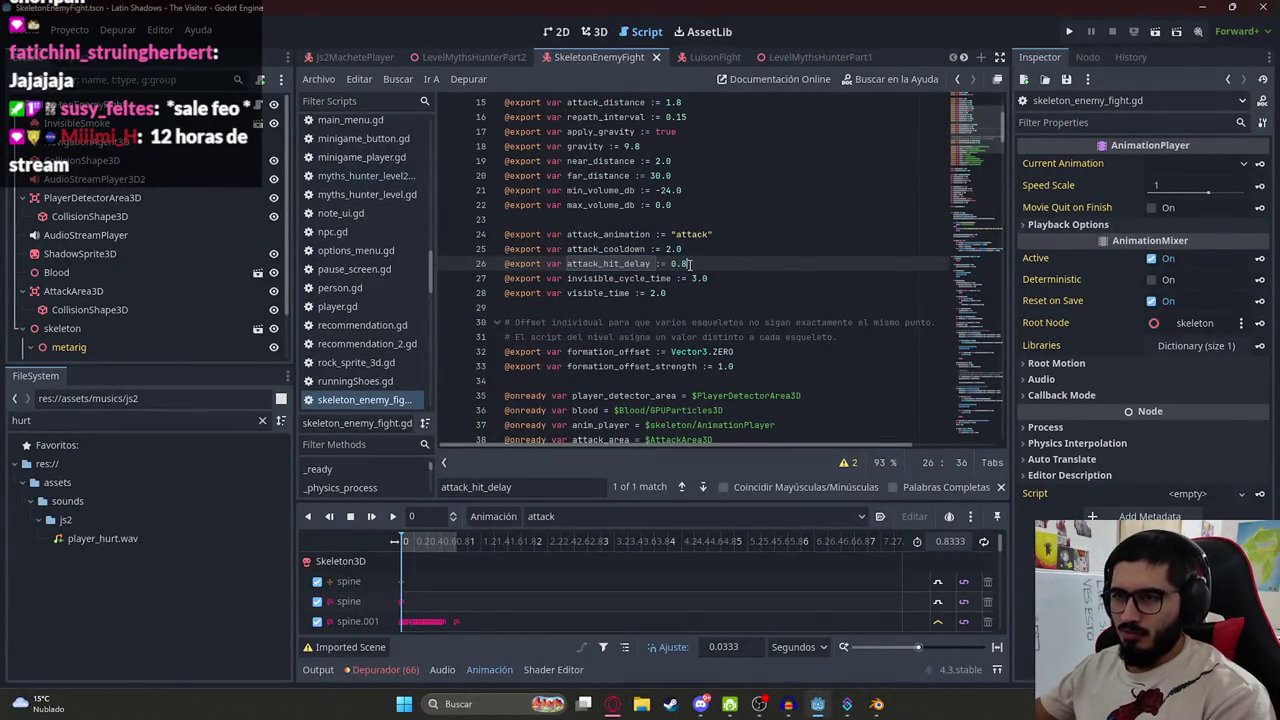
{"action": "left_click", "coordinate": [477, 59]}
{"action": "right_click", "coordinate": [477, 59]}
{"action": "left_click", "coordinate": [504, 168]}
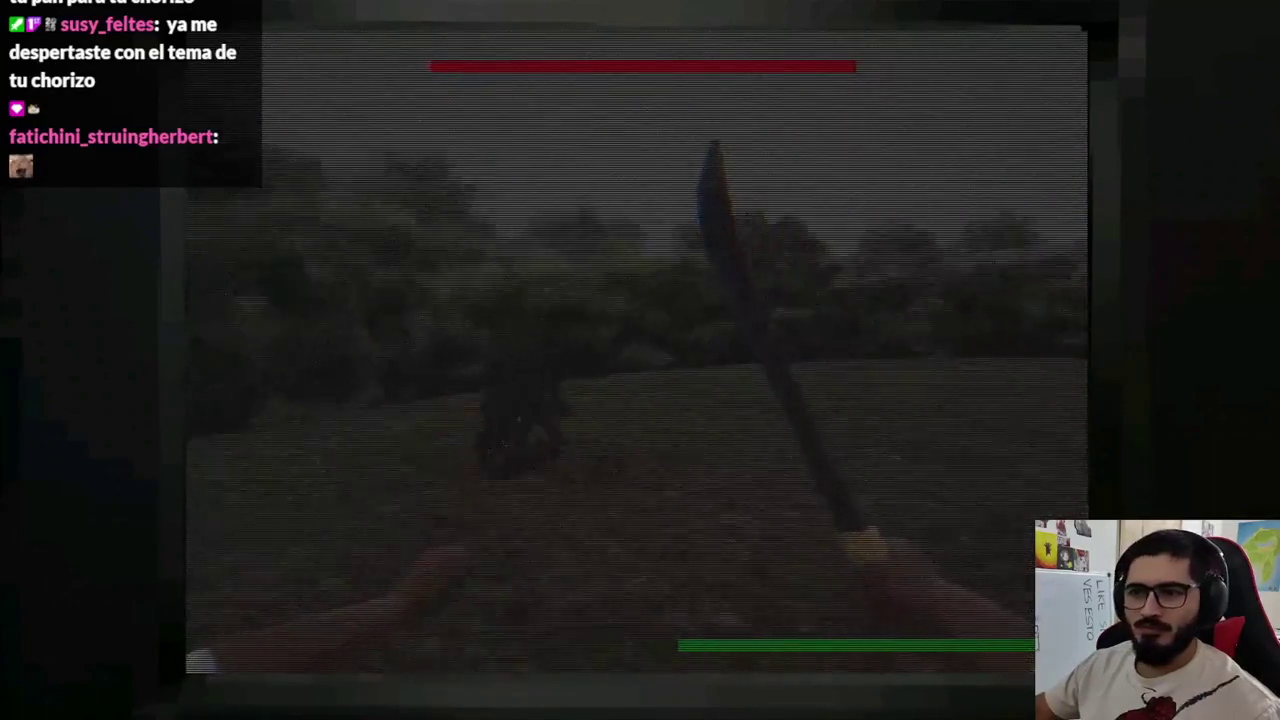
{"action": "key", "text": "F8"}
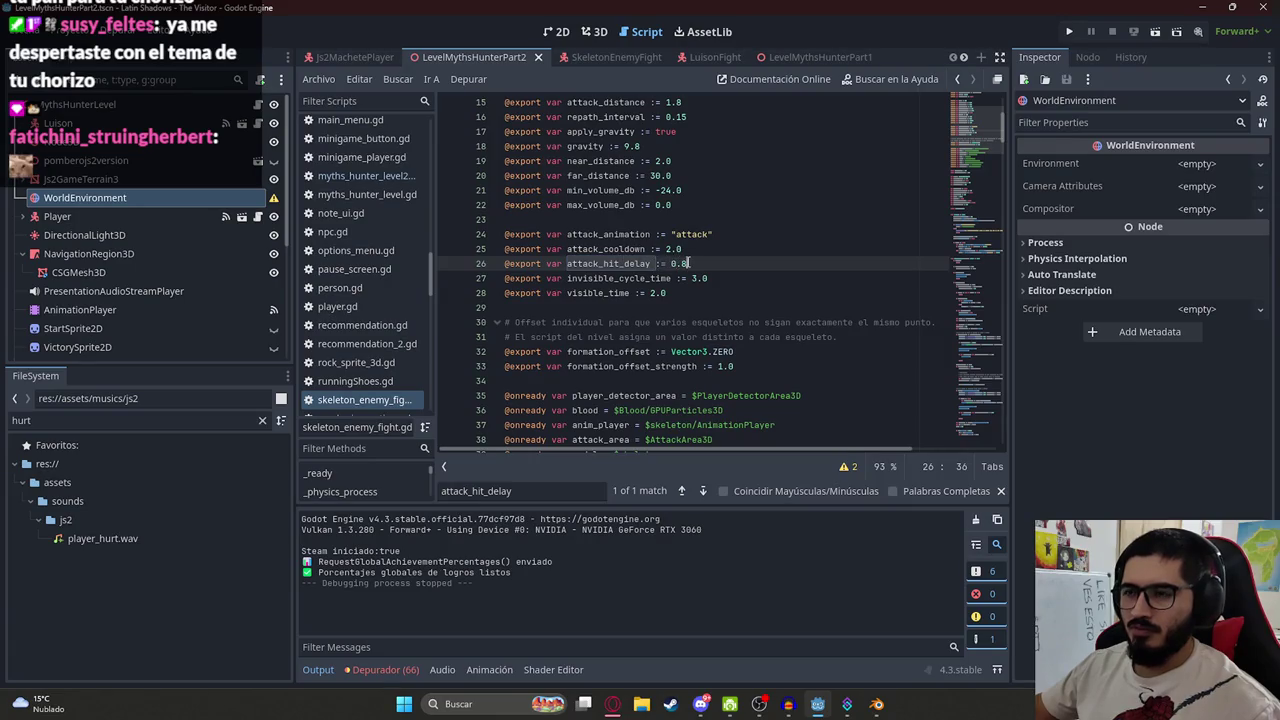
Find stop_distance in the script, save all scenes, and playtest the fight
{"action": "key", "text": "ctrl+f"}
{"action": "type", "text": "stop?d"}
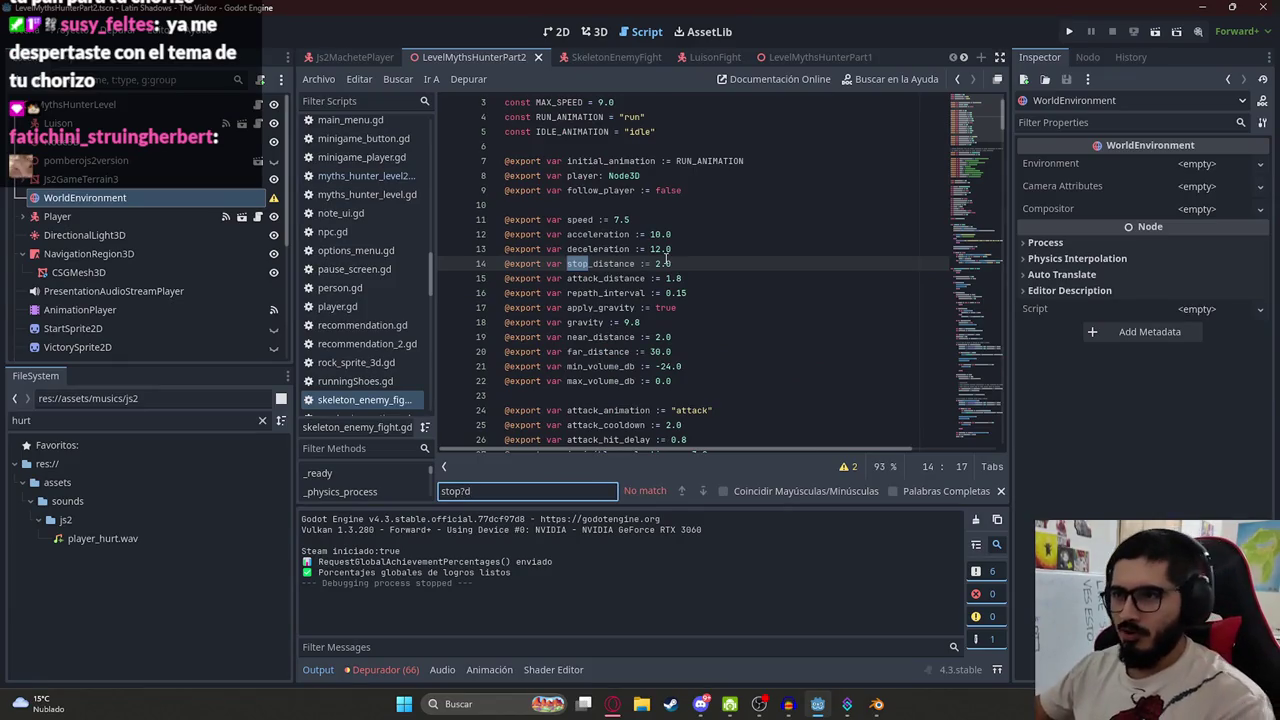
{"action": "left_click", "coordinate": [660, 262]}
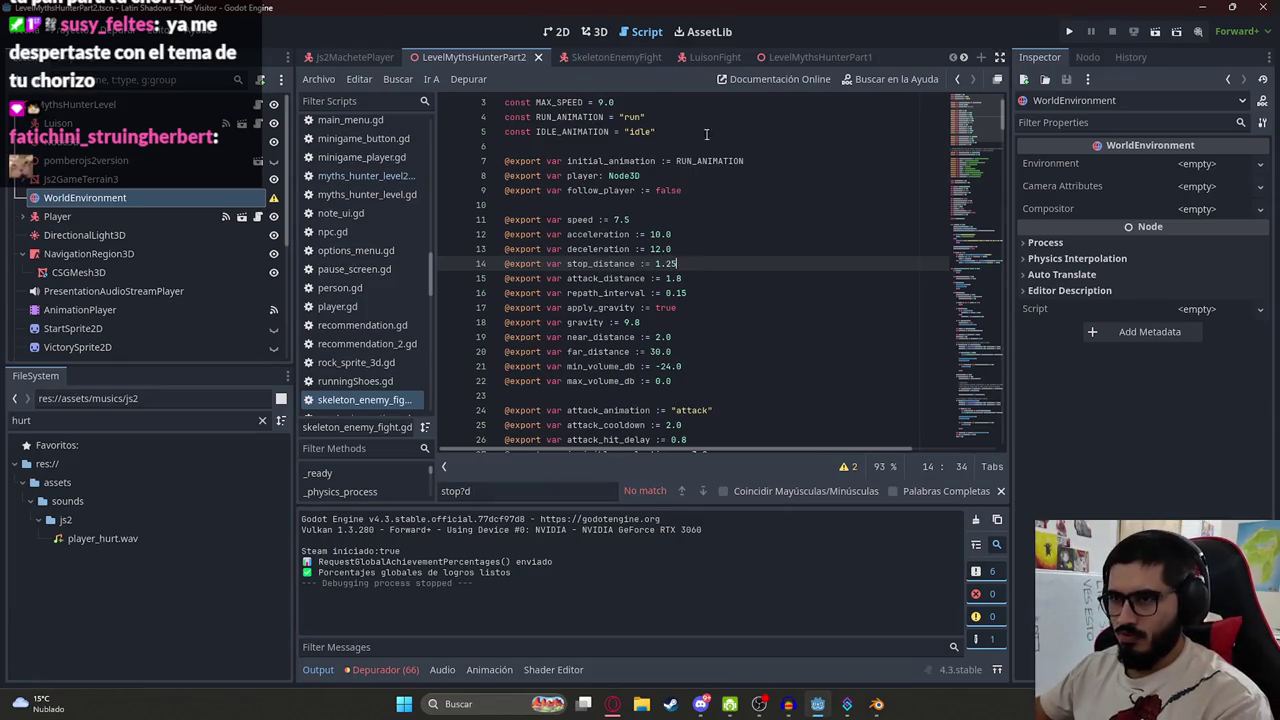
{"action": "key", "text": "ctrl+s"}
{"action": "right_click", "coordinate": [470, 60]}
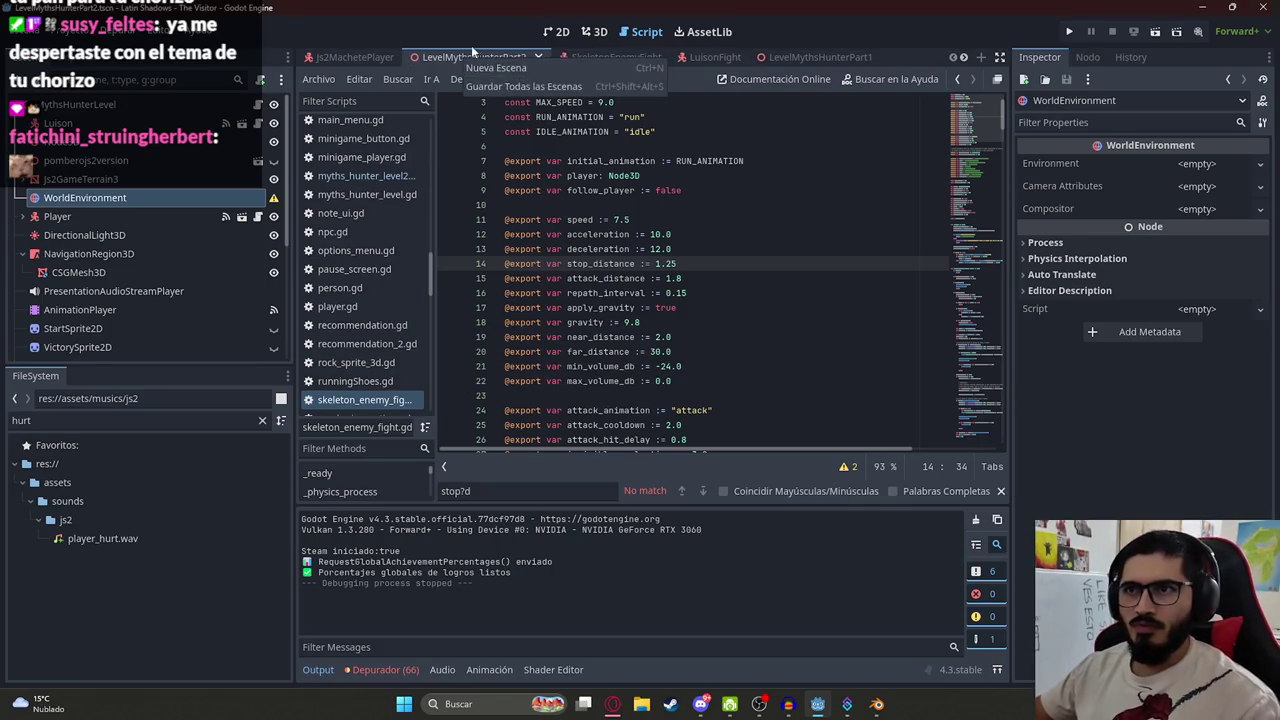
{"action": "left_click", "coordinate": [562, 144]}
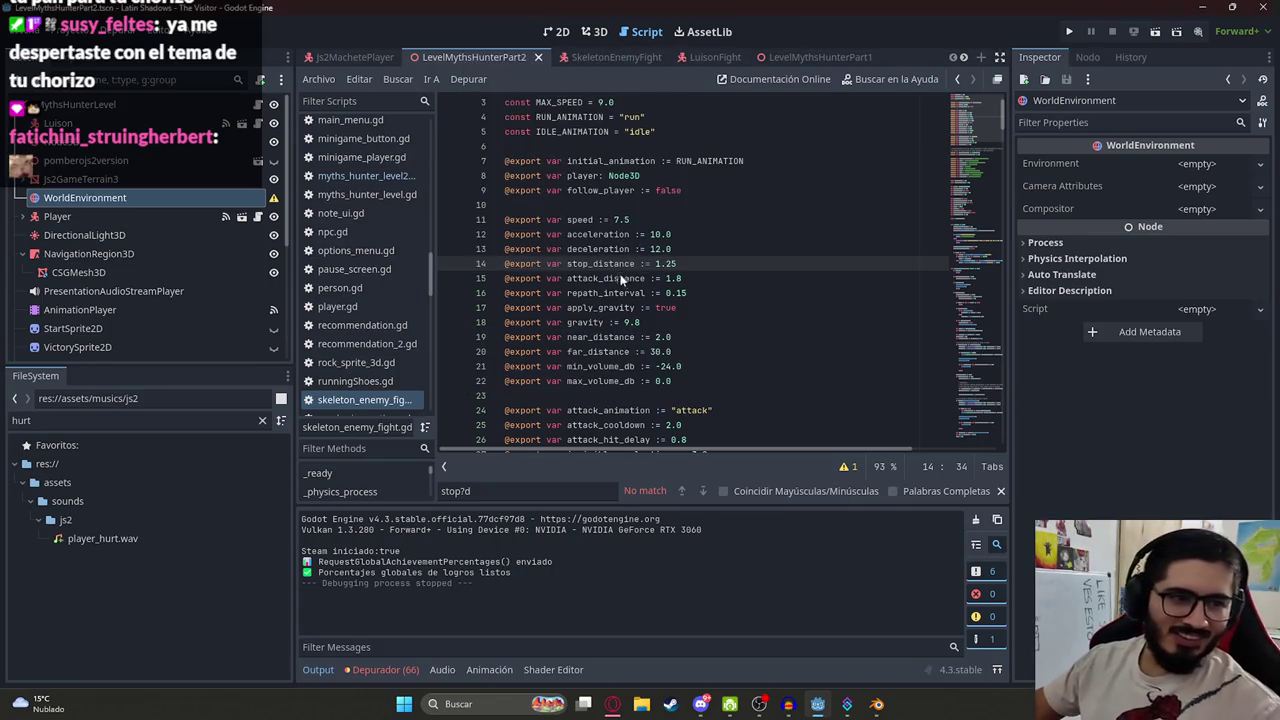
{"action": "key", "text": "F6"}
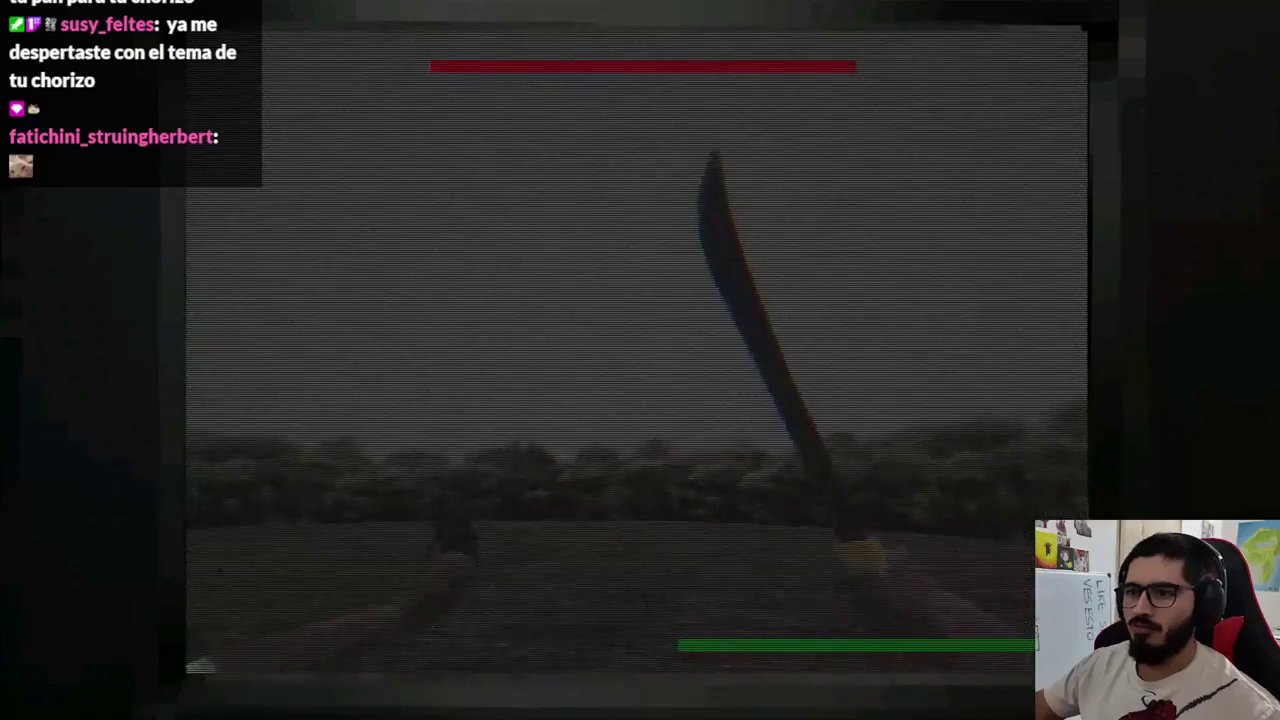
{"action": "key", "text": "F8"}
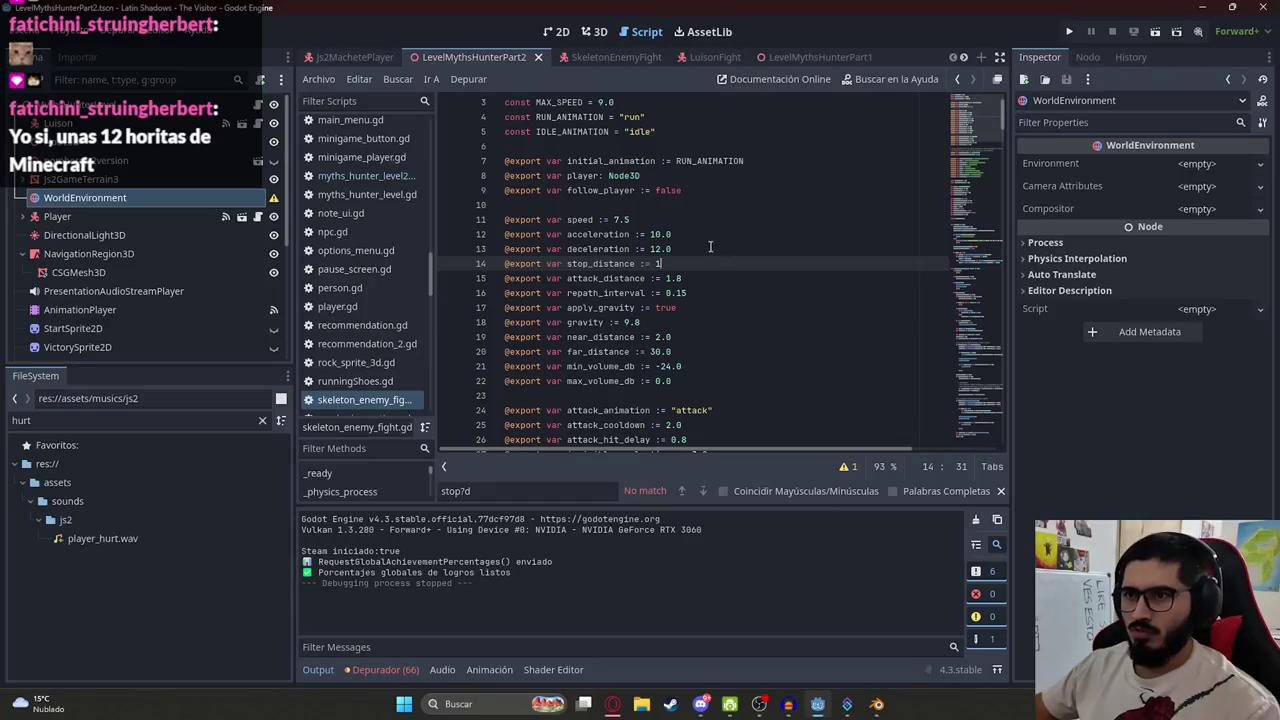
Set stop_distance to 1.25 and paste the whole script into a ChatGPT message starting 'con esta configuració'
{"action": "type", "text": ".25"}
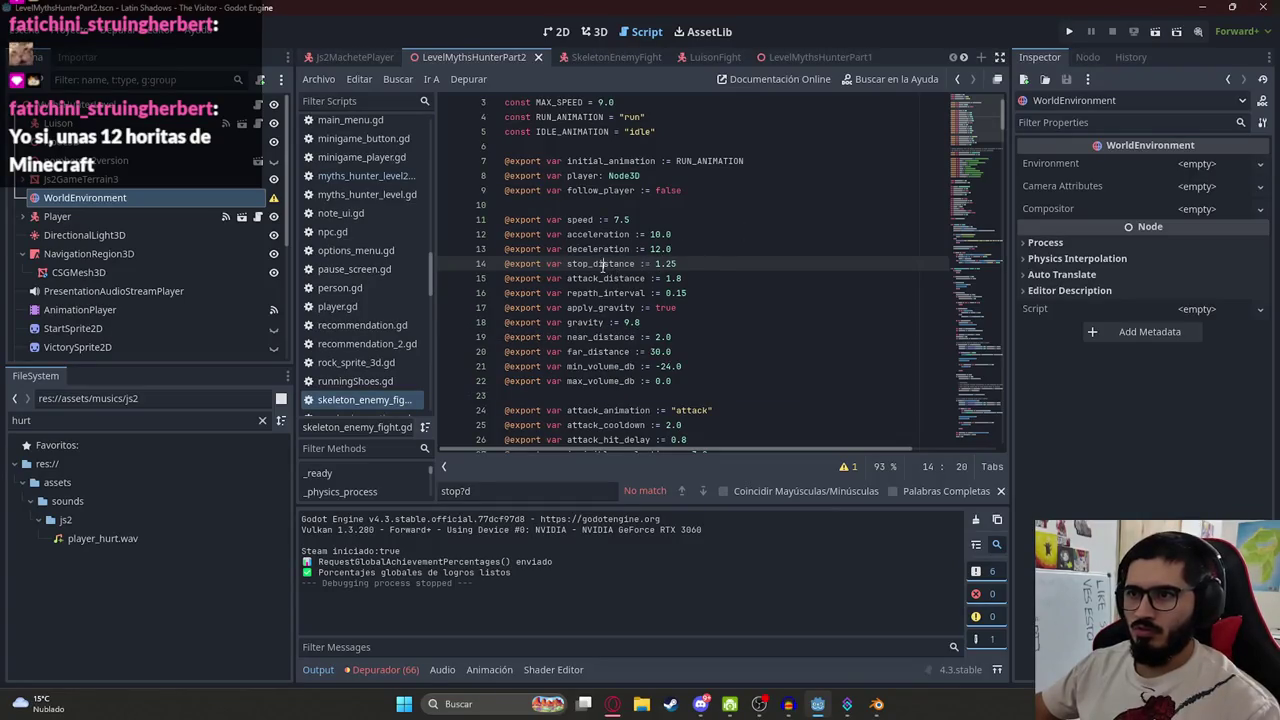
{"action": "double_click", "coordinate": [600, 263]}
{"action": "key", "text": "ctrl+a"}
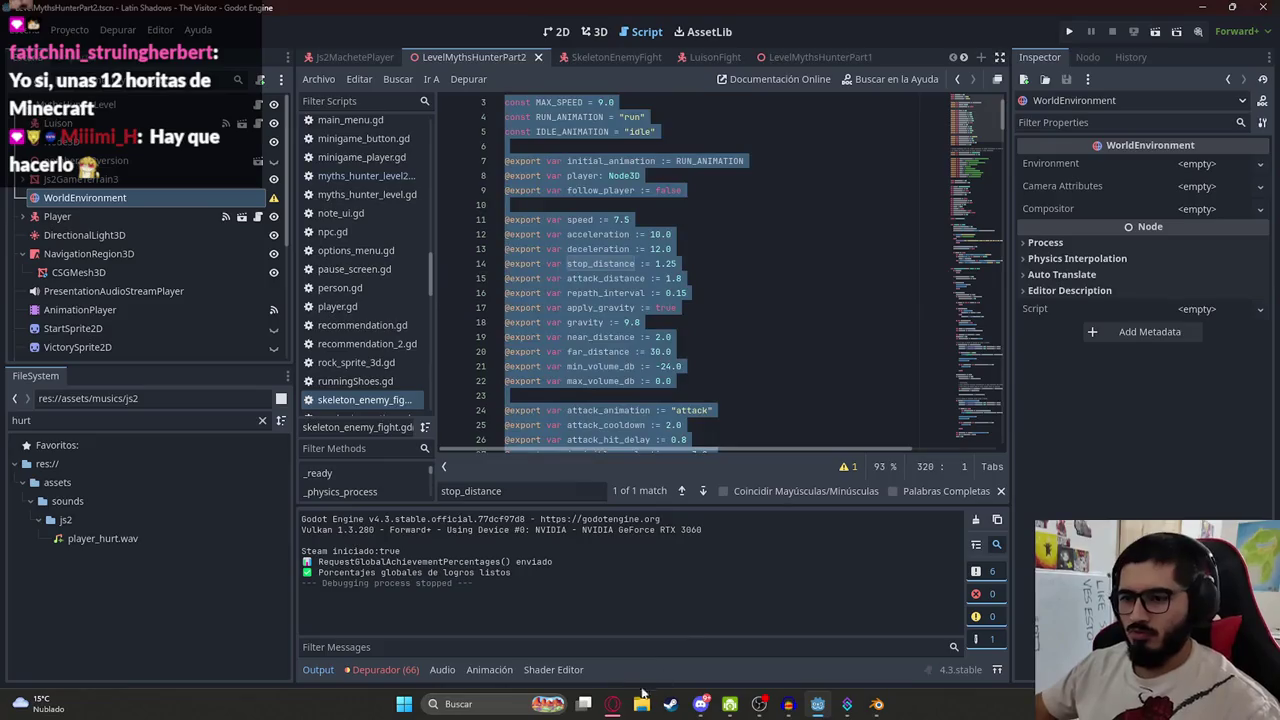
{"action": "left_click", "coordinate": [612, 704]}
{"action": "left_click", "coordinate": [548, 648]}
{"action": "key", "text": "ctrl+v"}
{"action": "type", "text": "con e"}
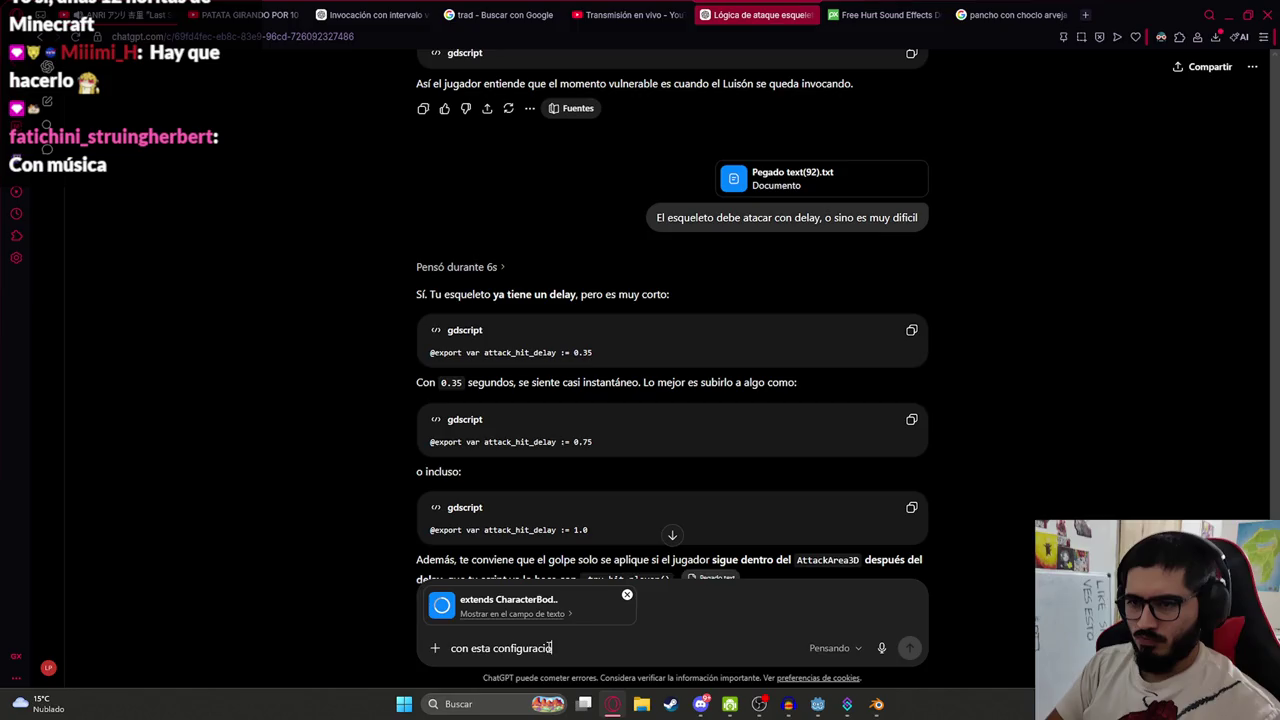
{"action": "type", "text": "to me ataca pero no me alcanza, qu"}
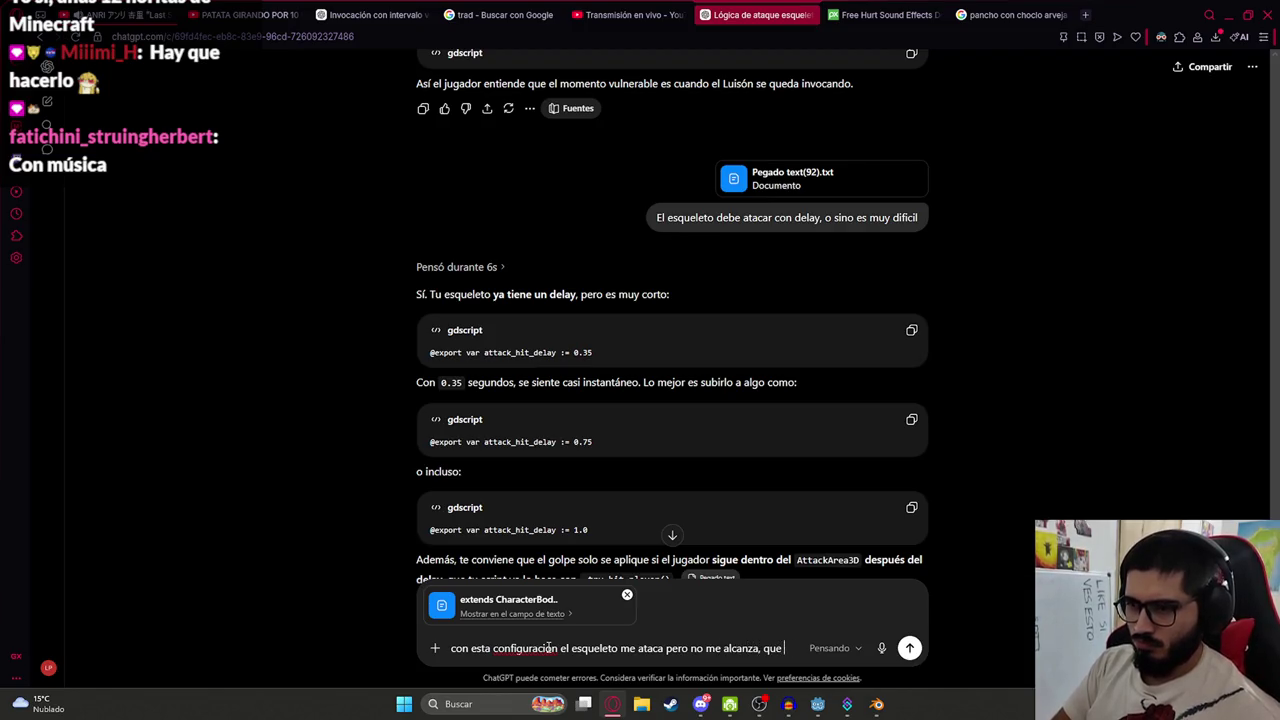
{"action": "type", "text": "ebo modificar para que se a"}
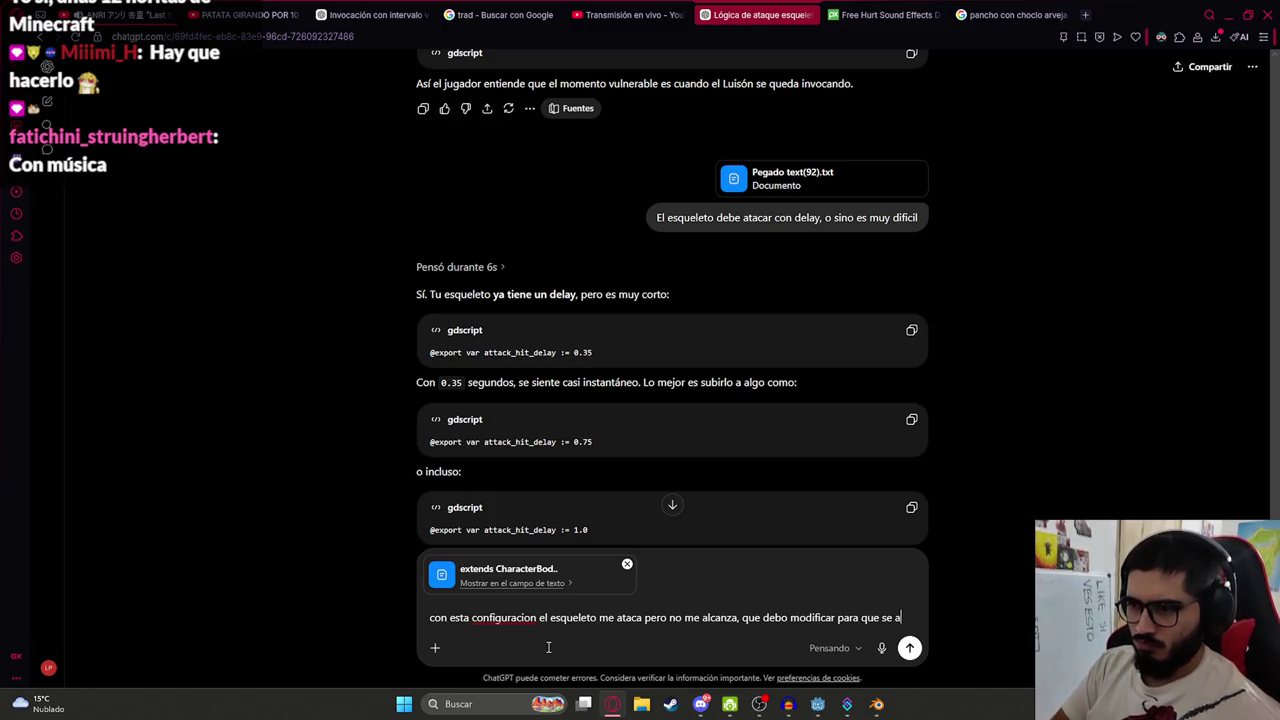
{"action": "type", "text": "cerque mas?"}
Ask ChatGPT why the skeleton doesn't reach the player and read its reply
{"action": "key", "text": "Return"}
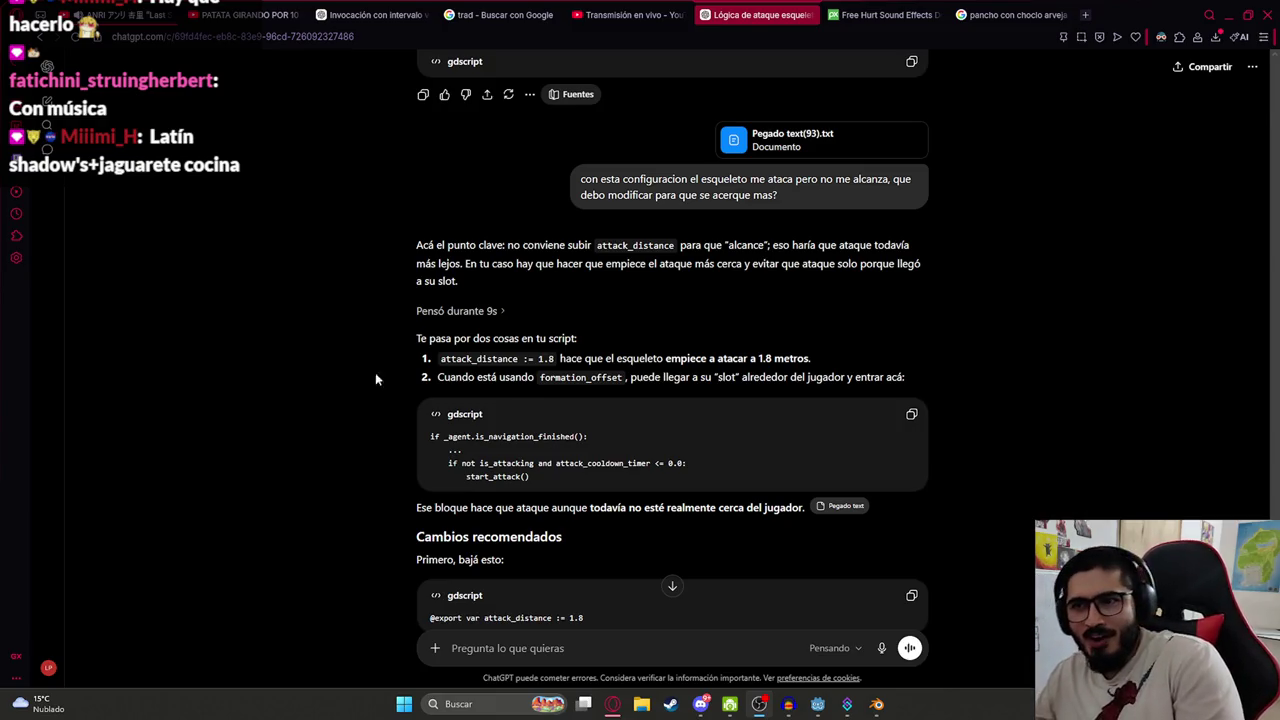
{"action": "scroll", "coordinate": [900, 255], "scroll_direction": "down", "scroll_amount": 3}
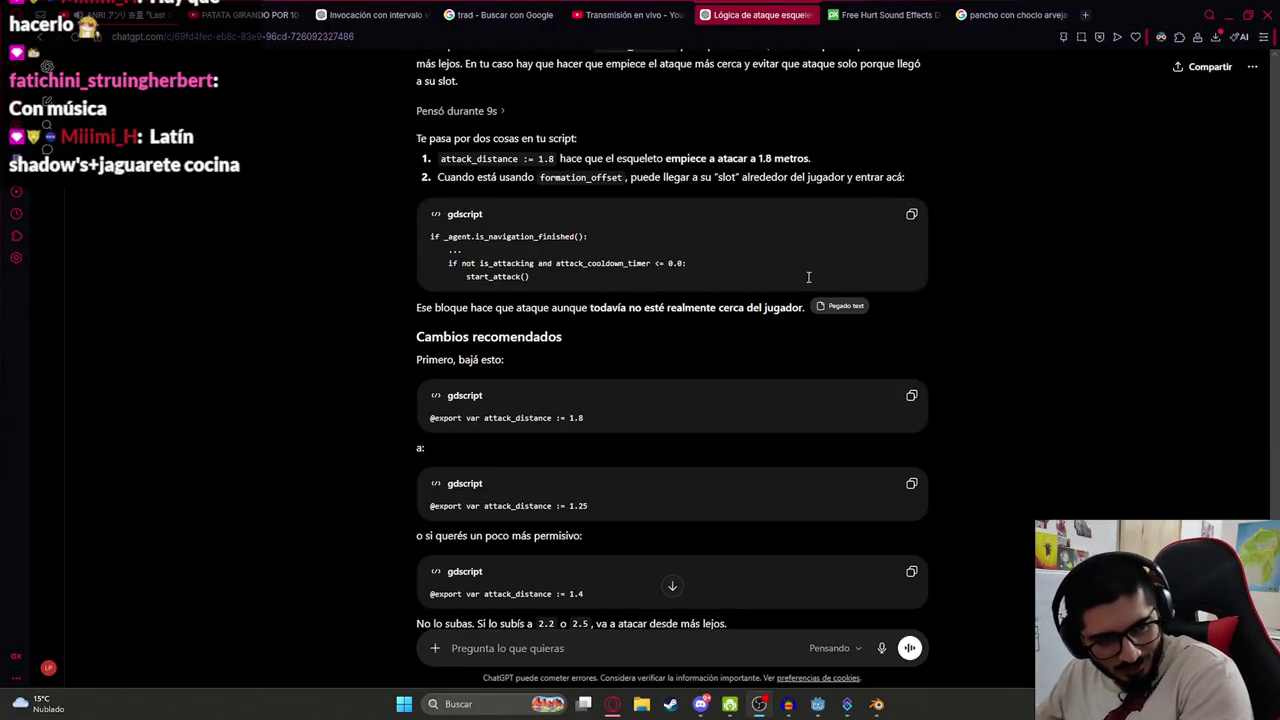
{"action": "left_click", "coordinate": [515, 238]}
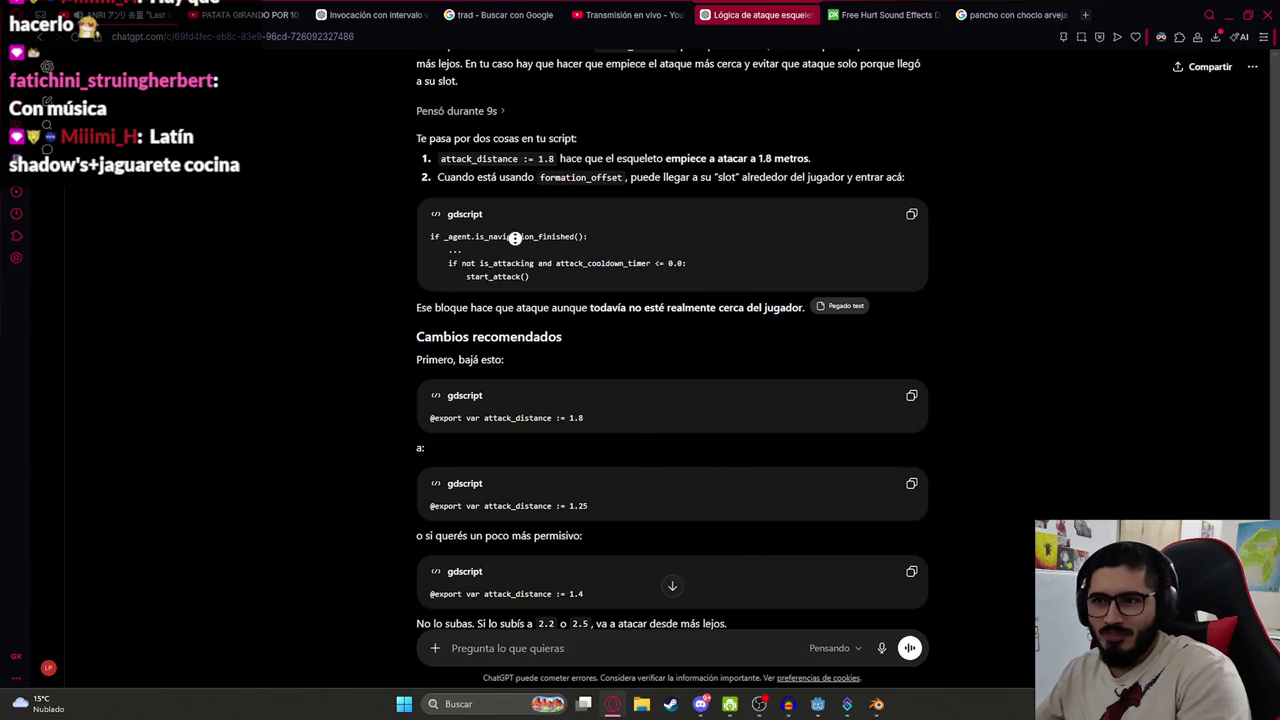
{"action": "scroll", "coordinate": [532, 371], "scroll_direction": "down", "scroll_amount": 4}
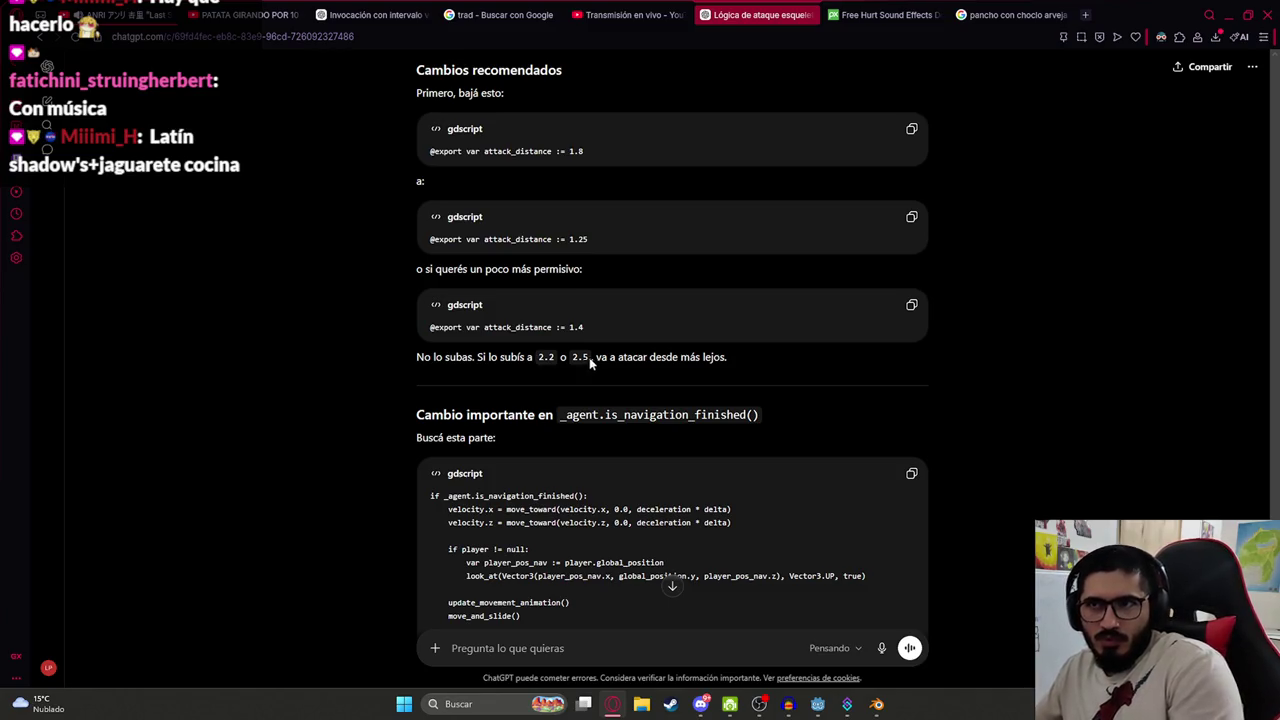
Copy the suggested attack_distance := 1.25 line and select the old attack_distance line in Godot
{"action": "double_click", "coordinate": [492, 155]}
{"action": "left_click", "coordinate": [643, 198]}
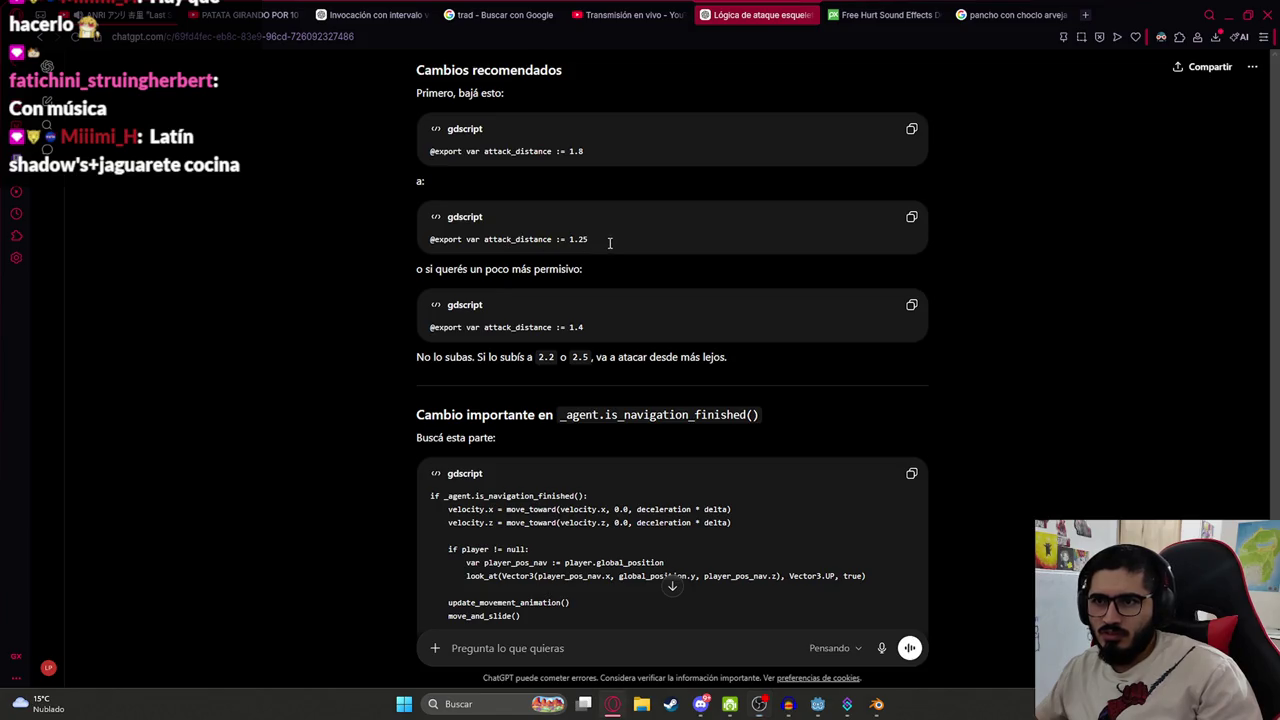
{"action": "left_click_drag", "start_coordinate": [582, 243], "coordinate": [376, 248]}
{"action": "key", "text": "ctrl+c"}
{"action": "left_click", "coordinate": [513, 348]}
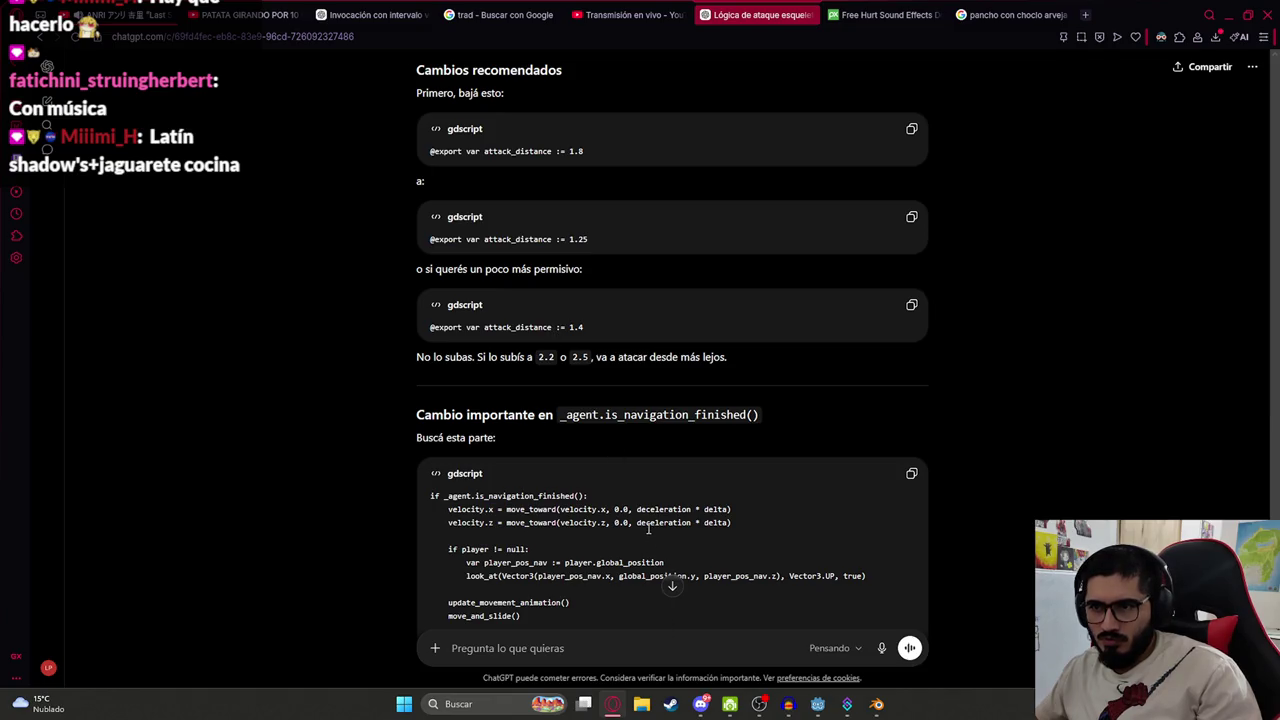
{"action": "left_click", "coordinate": [818, 704]}
{"action": "left_click", "coordinate": [703, 260]}
{"action": "left_click_drag", "start_coordinate": [690, 265], "coordinate": [495, 268]}
{"action": "key", "text": "ctrl+v"}
{"action": "key", "text": "ctrl+z"}
{"action": "left_click_drag", "start_coordinate": [700, 281], "coordinate": [428, 279]}
Paste attack_distance := 1.25 over line 15, save script and scene, and playtest the skeletons
{"action": "key", "text": "ctrl+v"}
{"action": "key", "text": "ctrl+s"}
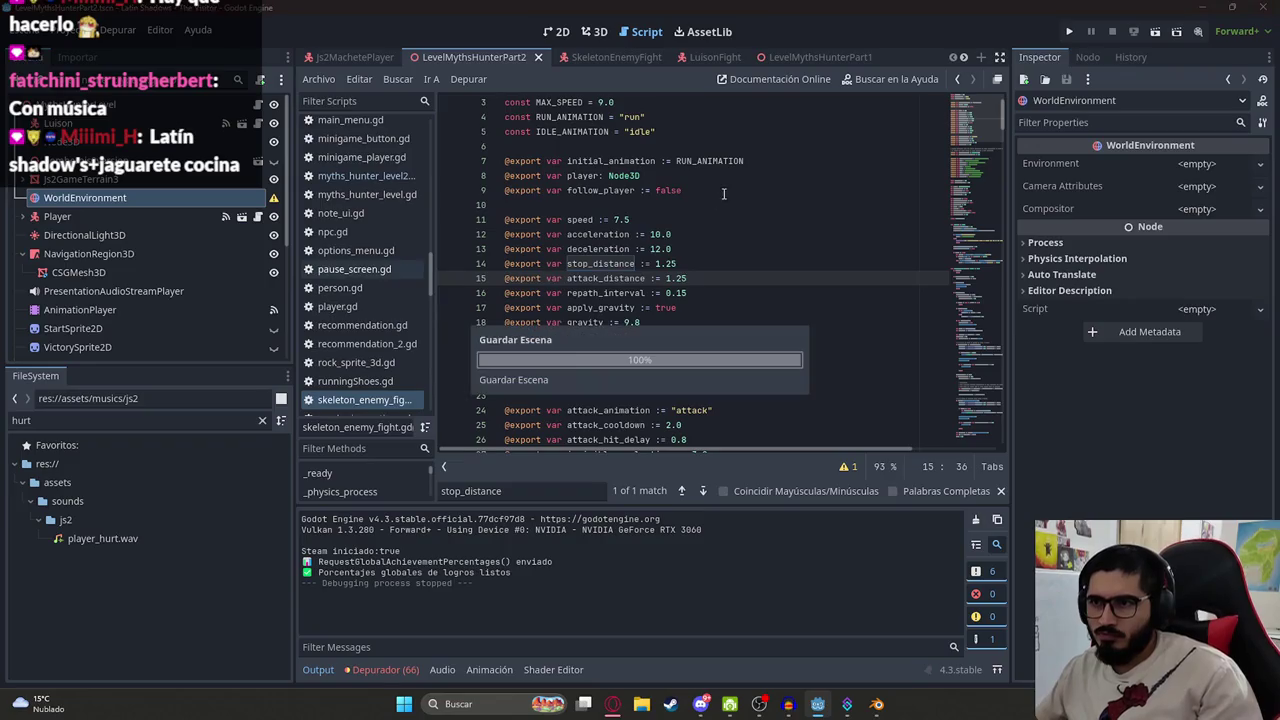
{"action": "right_click", "coordinate": [458, 52]}
{"action": "left_click", "coordinate": [533, 163]}
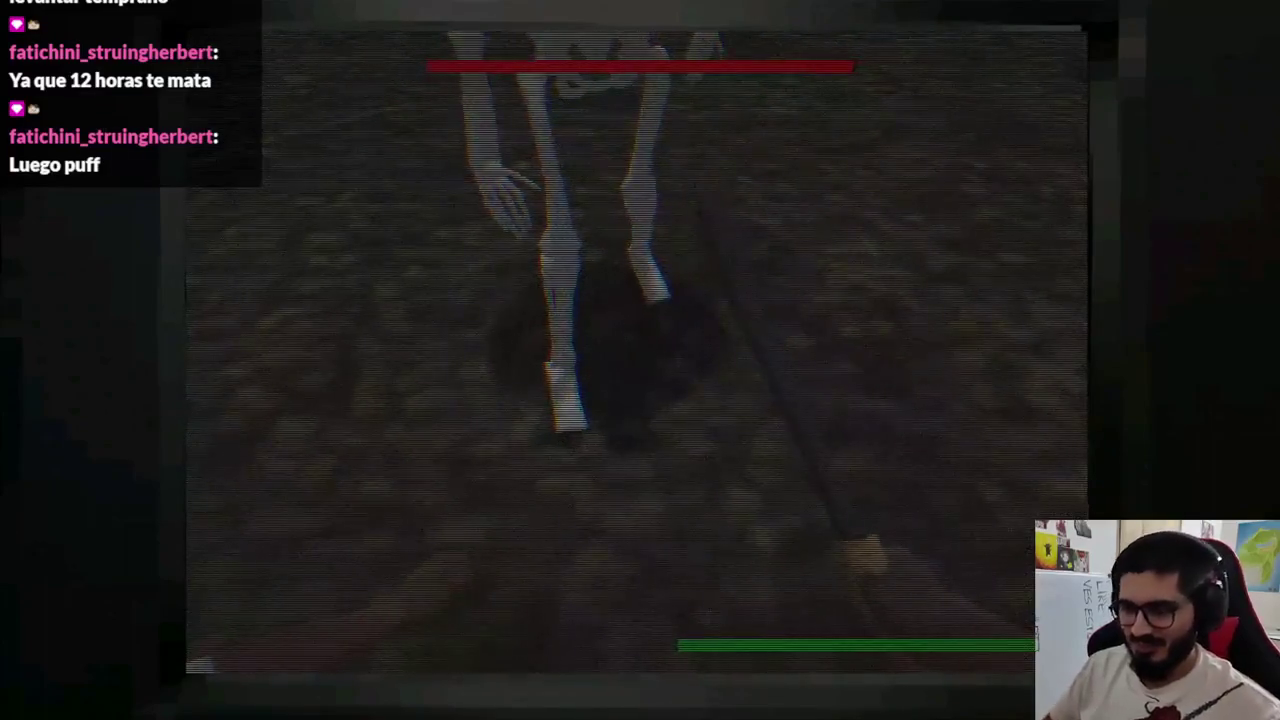
{"action": "key", "text": "F8"}
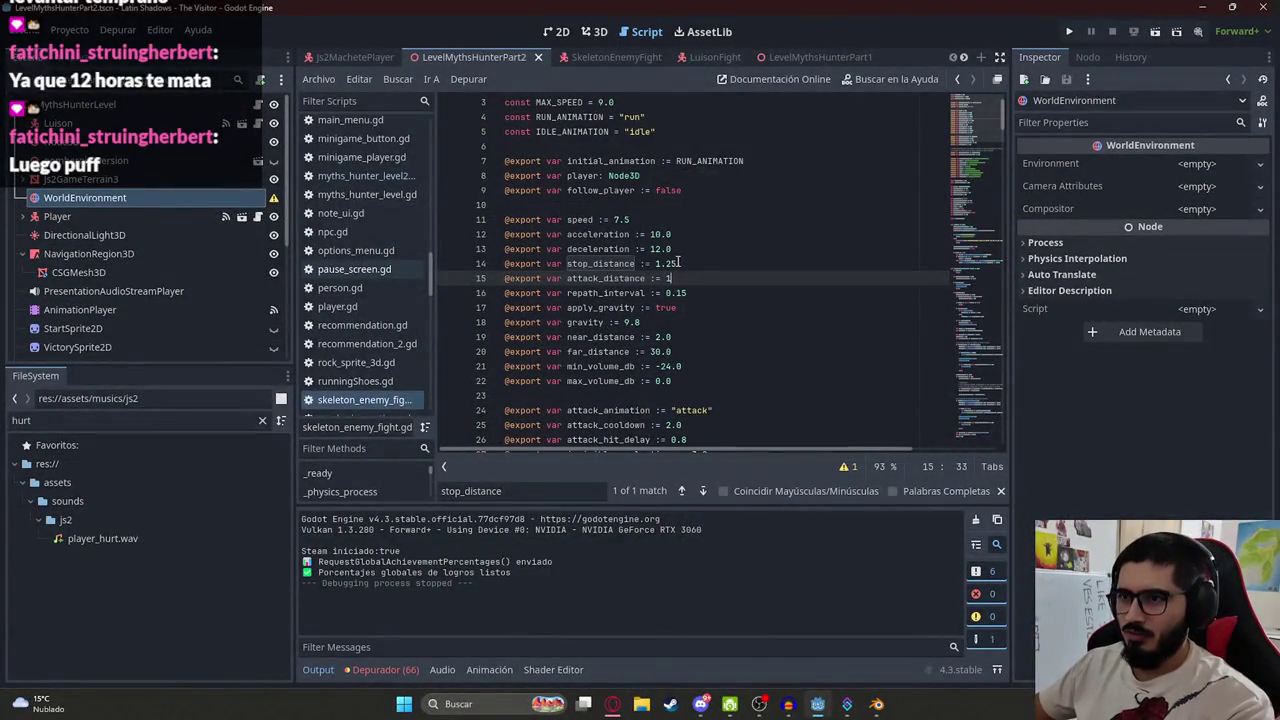
Trim the stop_distance value, then run the LevelMythsHunterPart2 scene from its tab menu
{"action": "left_click", "coordinate": [677, 262]}
{"action": "key", "text": "BackSpace"}
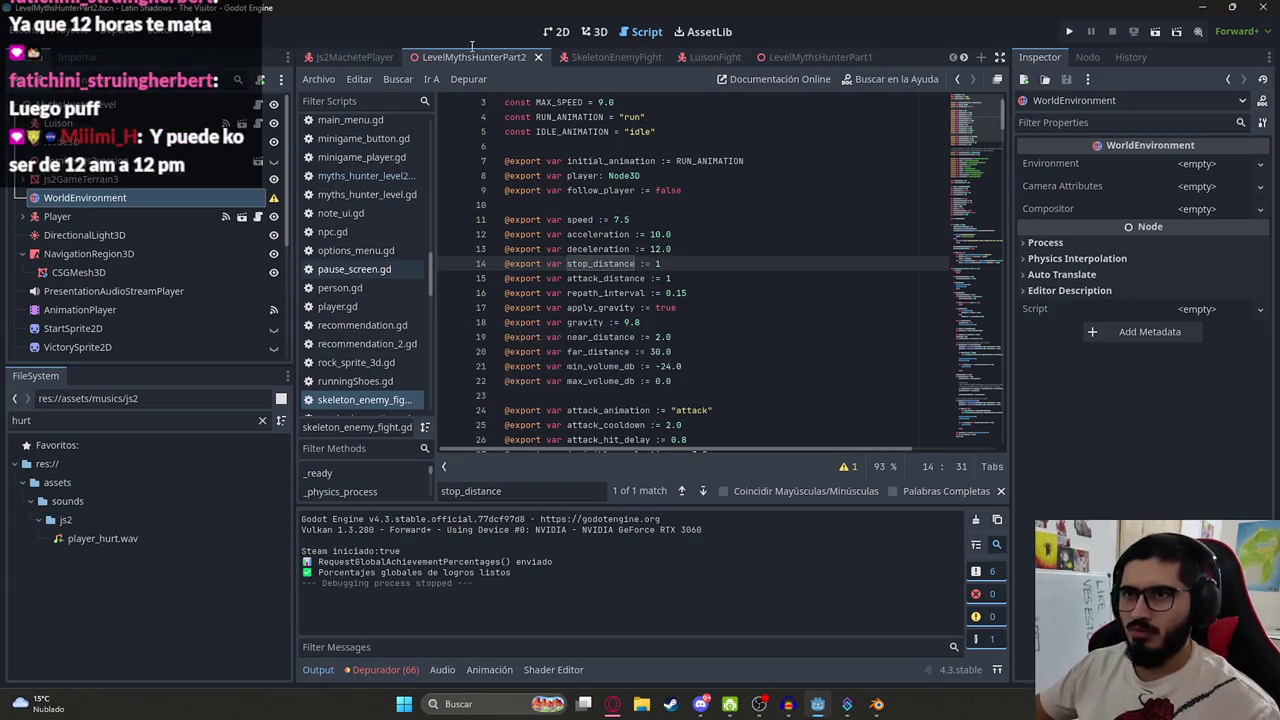
{"action": "right_click", "coordinate": [453, 57]}
{"action": "left_click", "coordinate": [501, 160]}
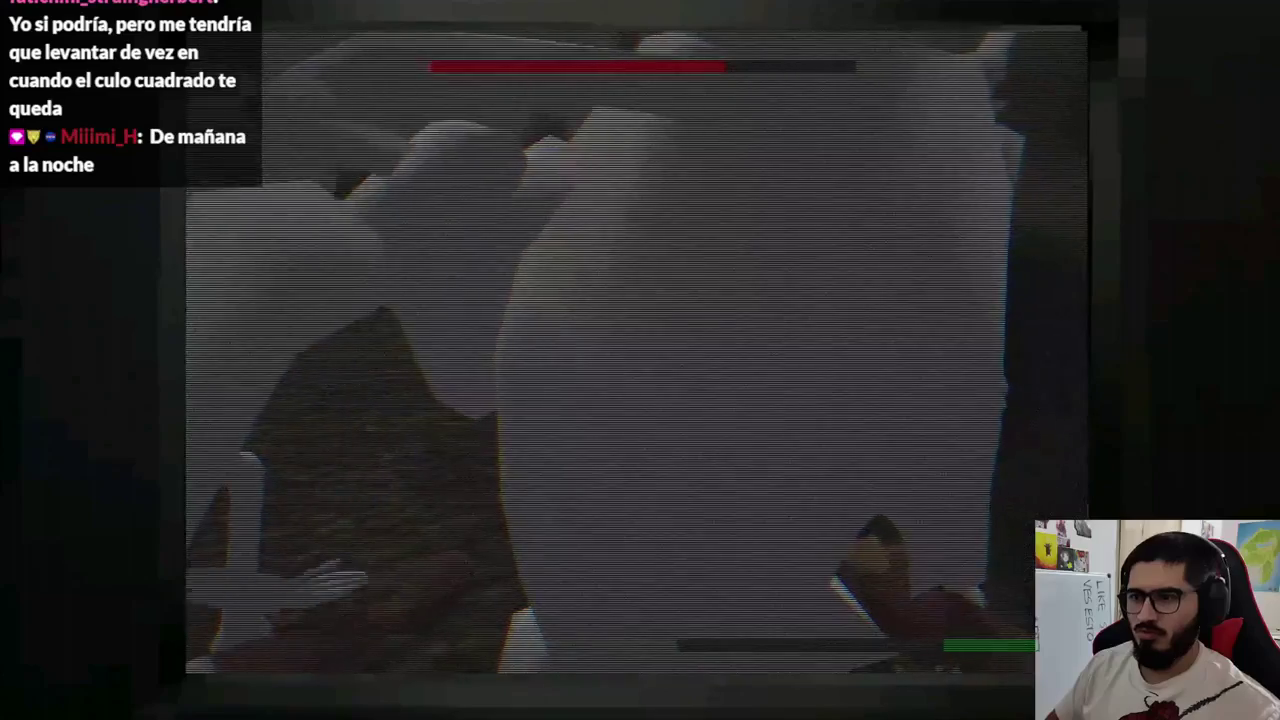
Stop the running game and copy the entire skeleton script
{"action": "key", "text": "F8"}
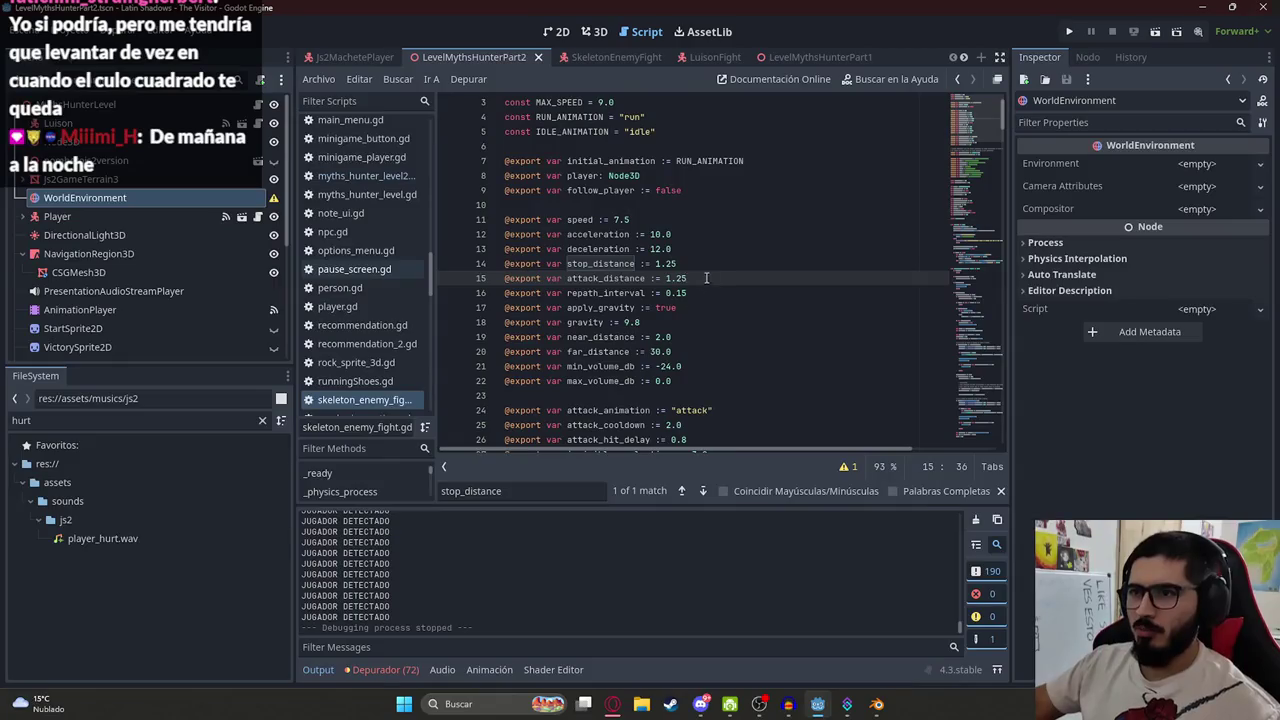
{"action": "key", "text": "ctrl+a"}
{"action": "key", "text": "ctrl+c"}
{"action": "left_click", "coordinate": [613, 704]}
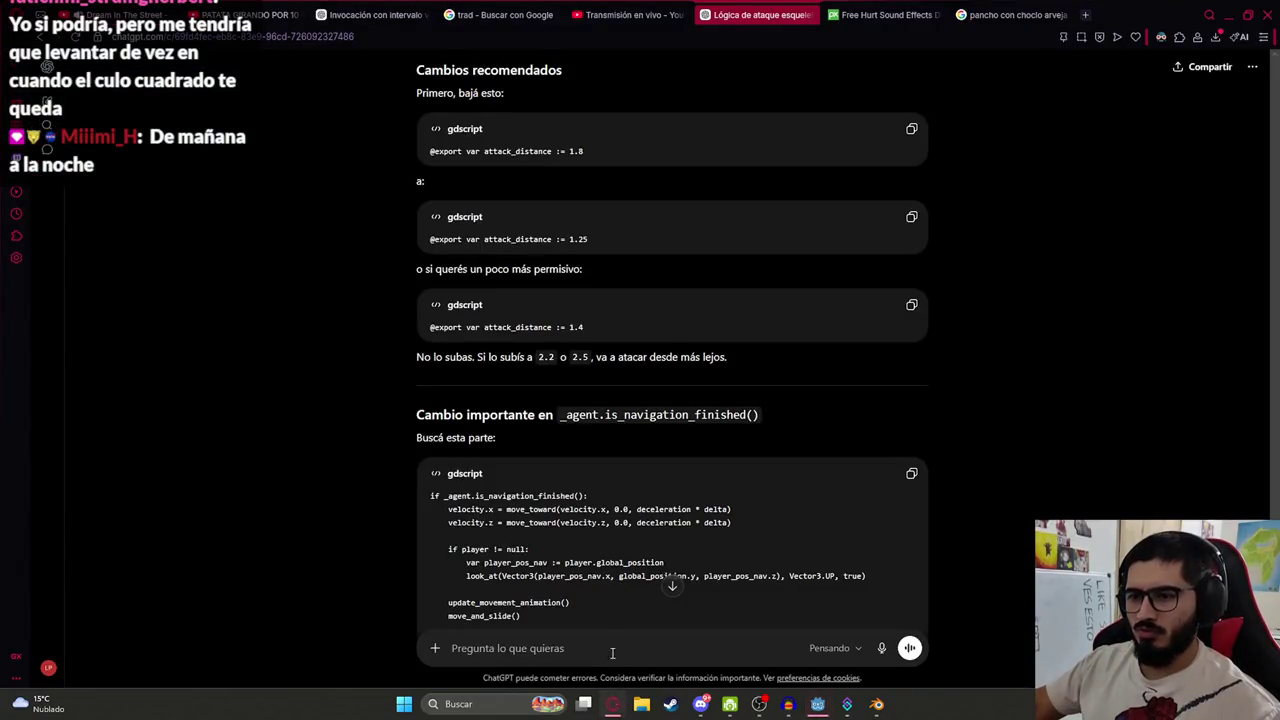
{"action": "left_click", "coordinate": [615, 708]}
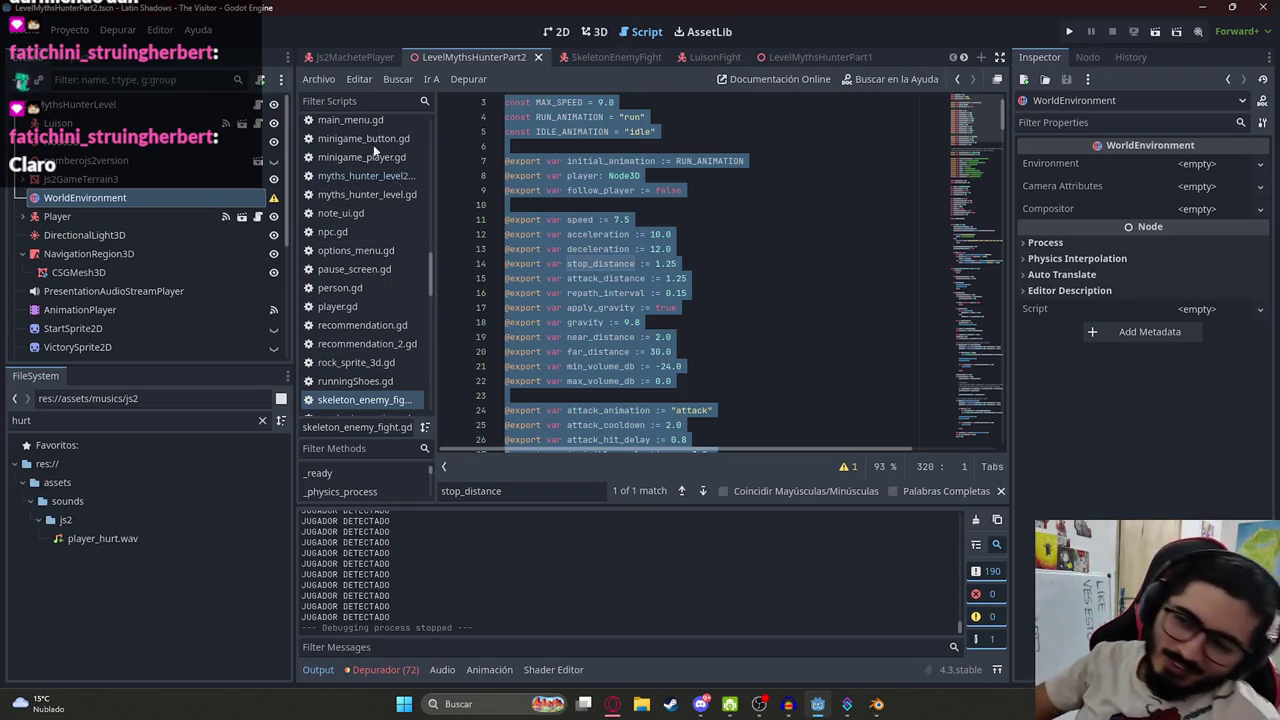
{"action": "left_click", "coordinate": [829, 190]}
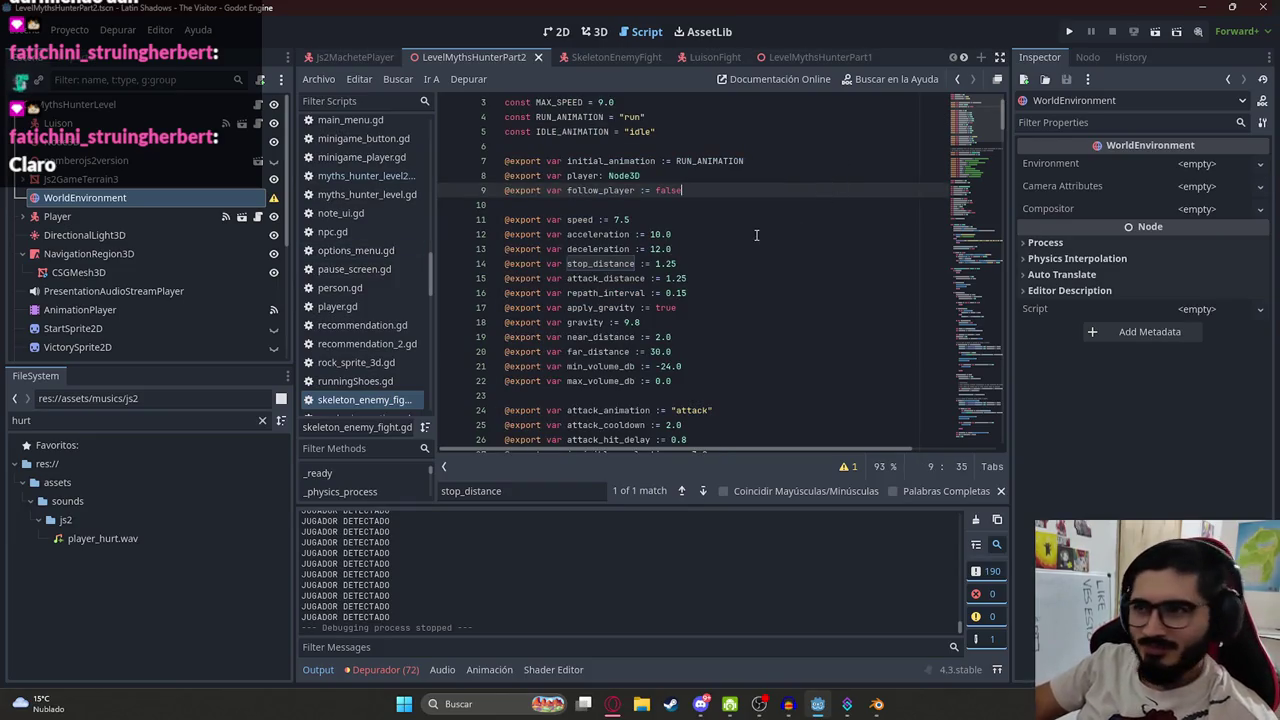
Paste the full skeleton script into the ChatGPT prompt
{"action": "key", "text": "ctrl+a"}
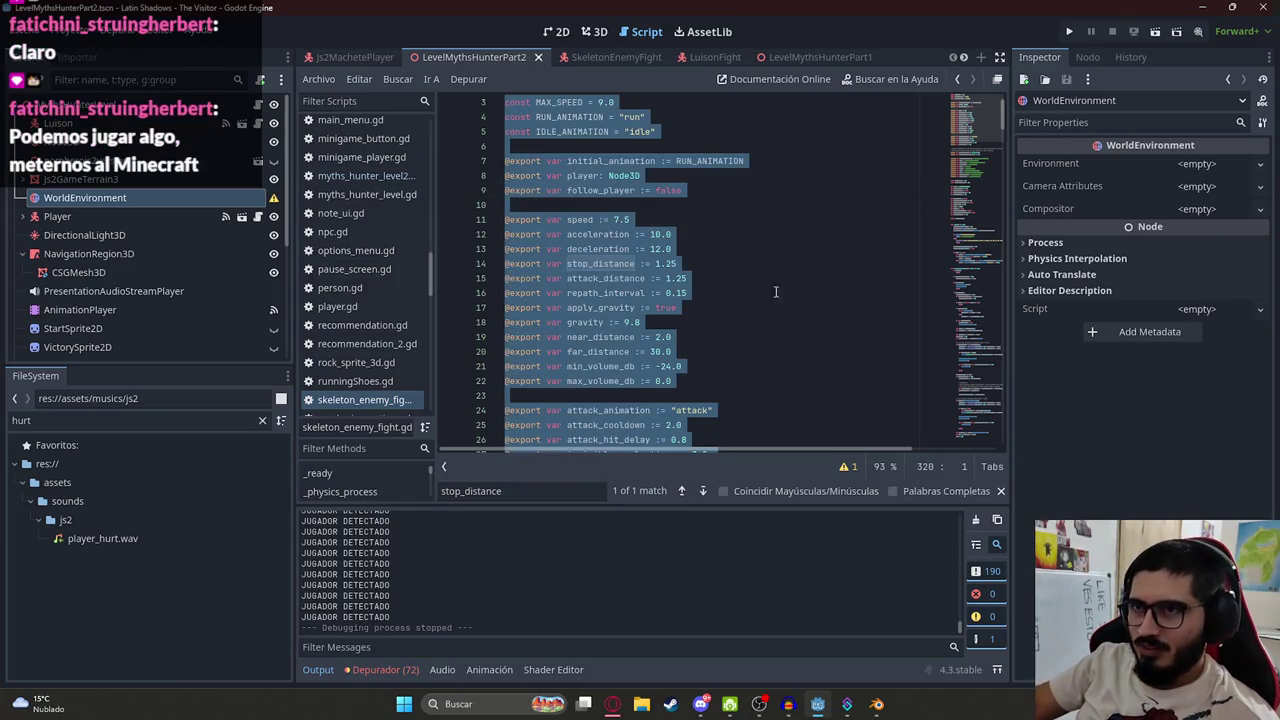
{"action": "key", "text": "alt+Tab"}
{"action": "key", "text": "ctrl+v"}
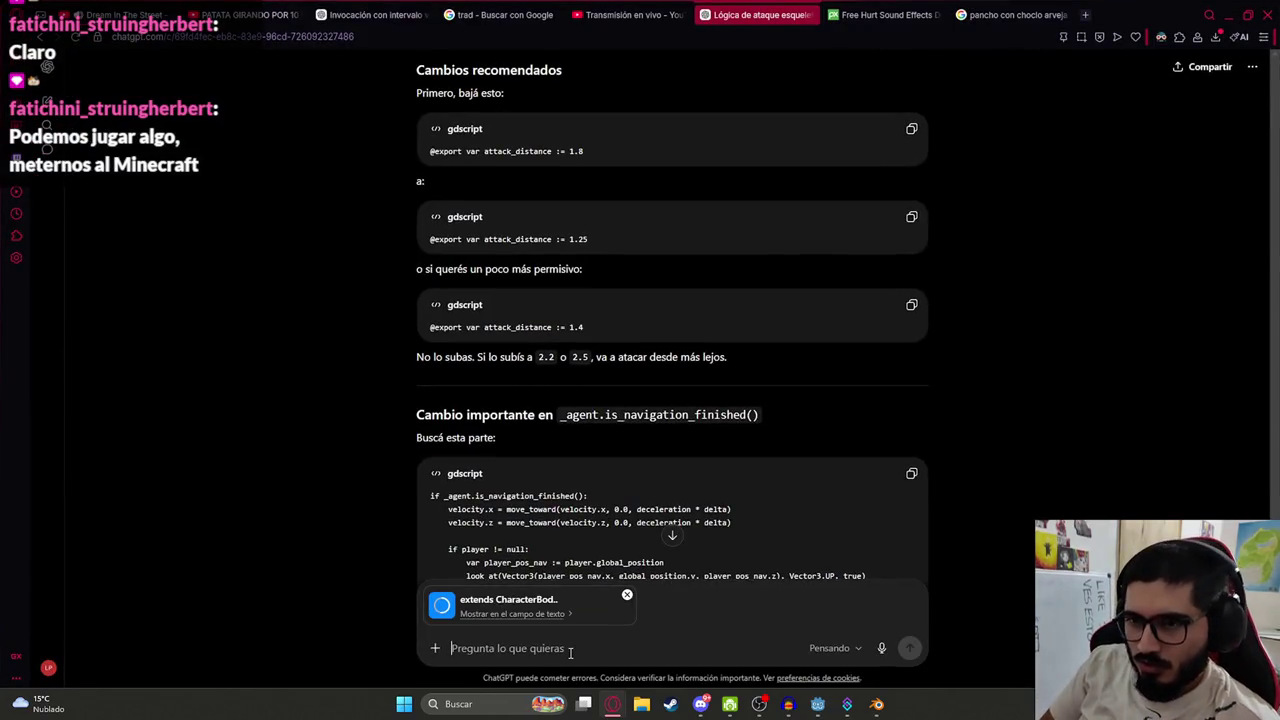
{"action": "key", "text": "alt+Tab"}
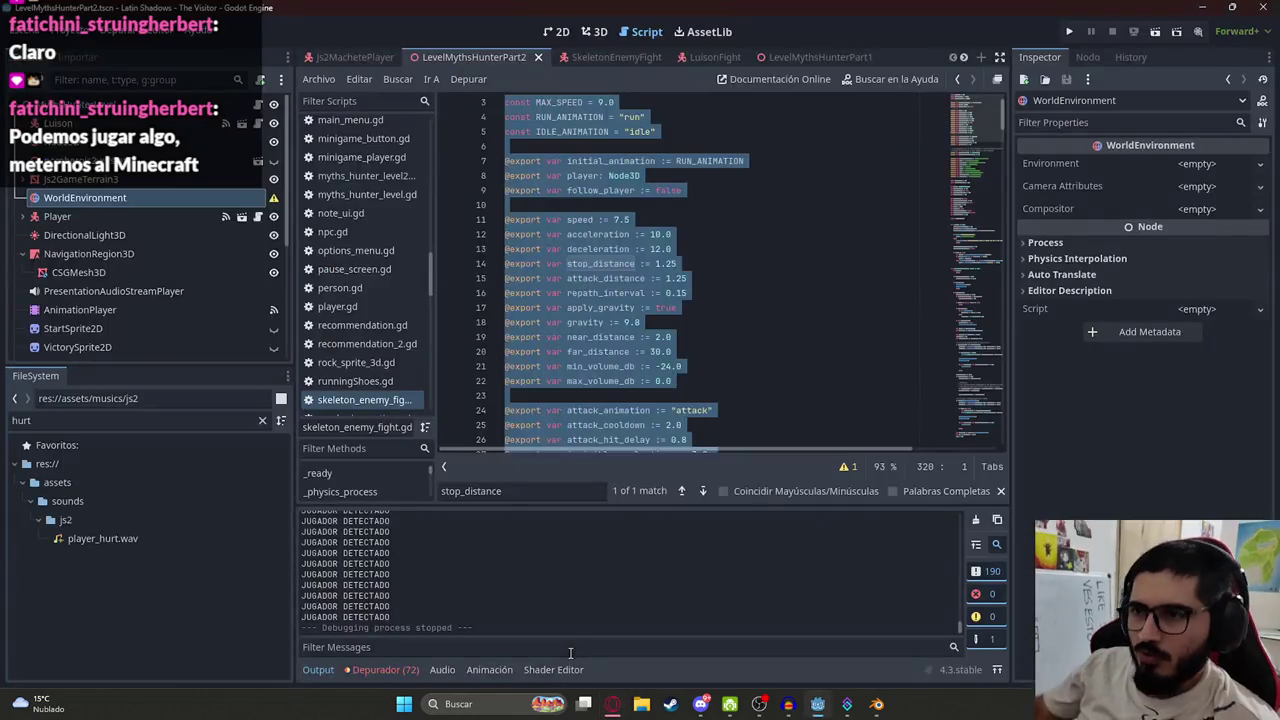
Search the script for 'body.' then 'js2' to find the receive_skeleton_hit call in _try_hit_player
{"action": "left_click", "coordinate": [595, 321]}
{"action": "key", "text": "ctrl+f"}
{"action": "key", "text": "Return"}
{"action": "type", "text": "."}
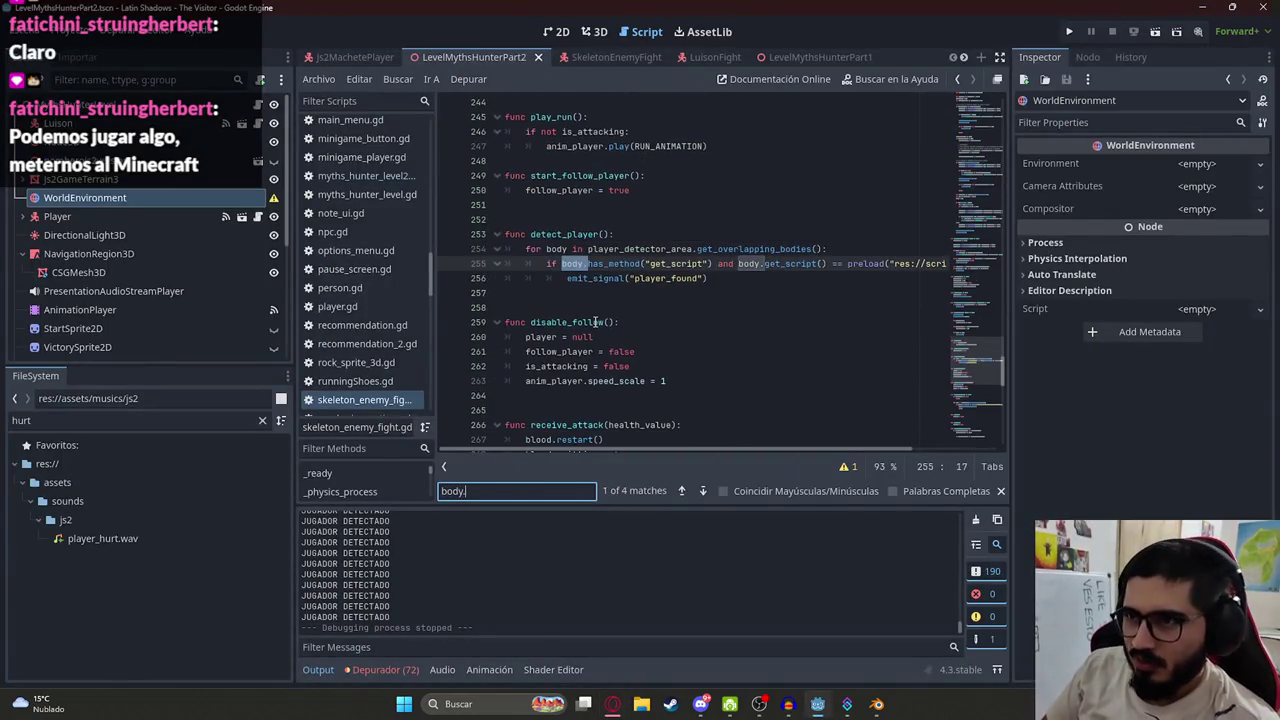
{"action": "key", "text": "ctrl+a"}
{"action": "type", "text": "js2"}
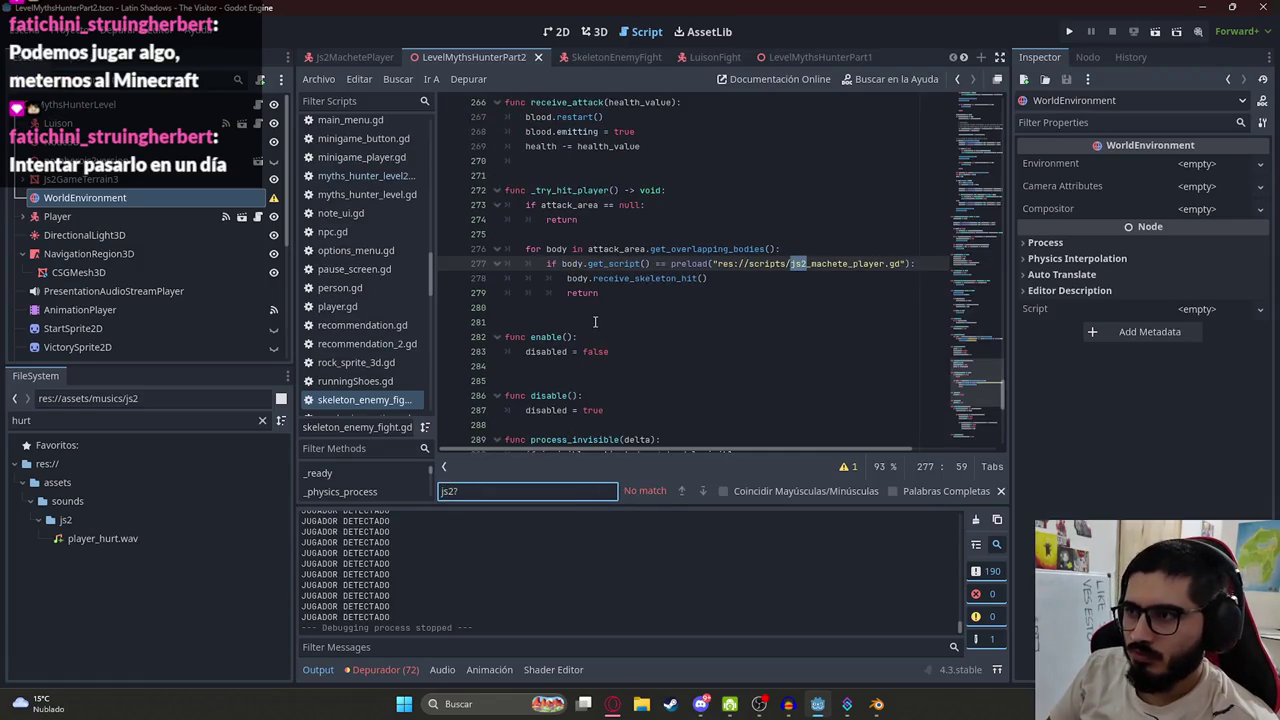
{"action": "double_click", "coordinate": [622, 279]}
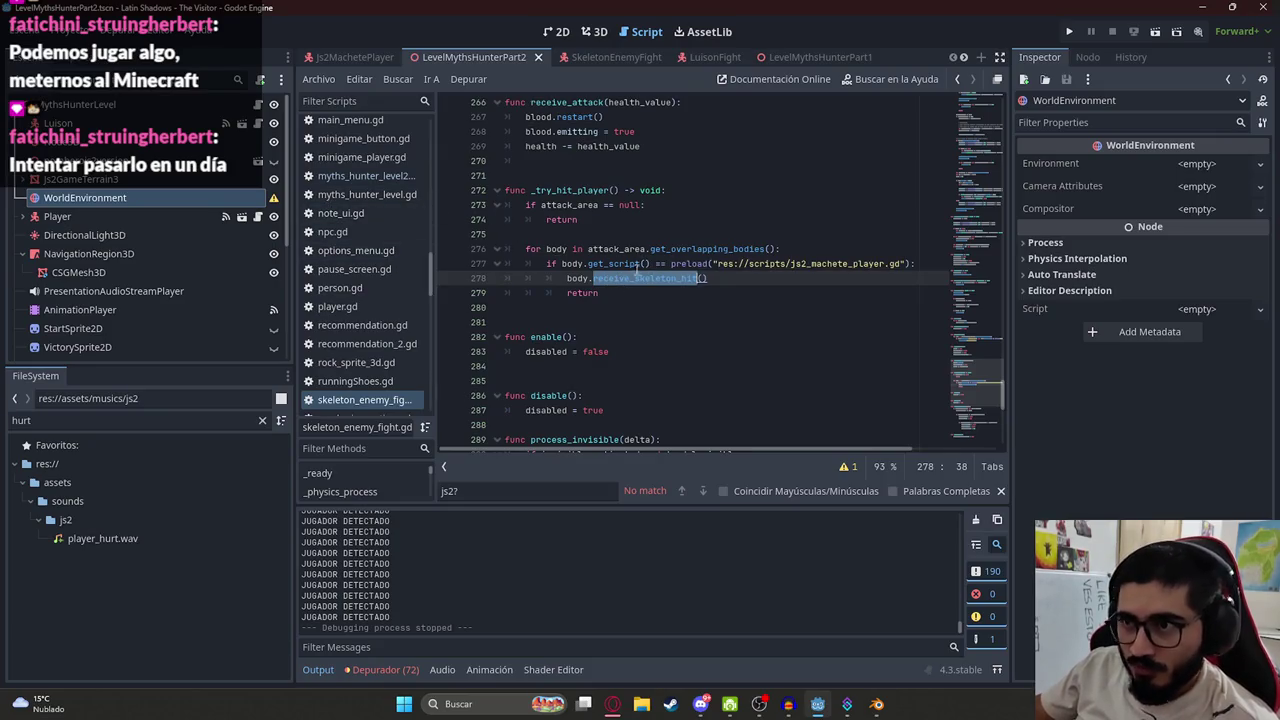
{"action": "left_click", "coordinate": [939, 263]}
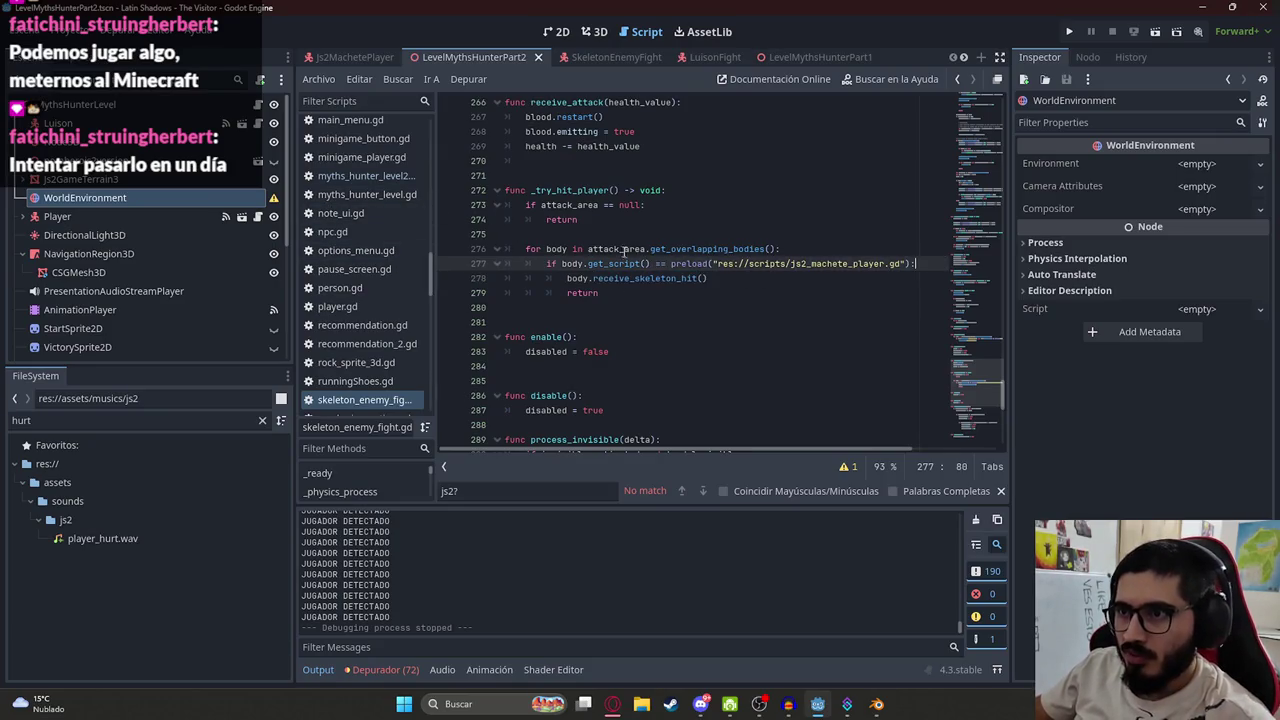
{"action": "left_click", "coordinate": [597, 32]}
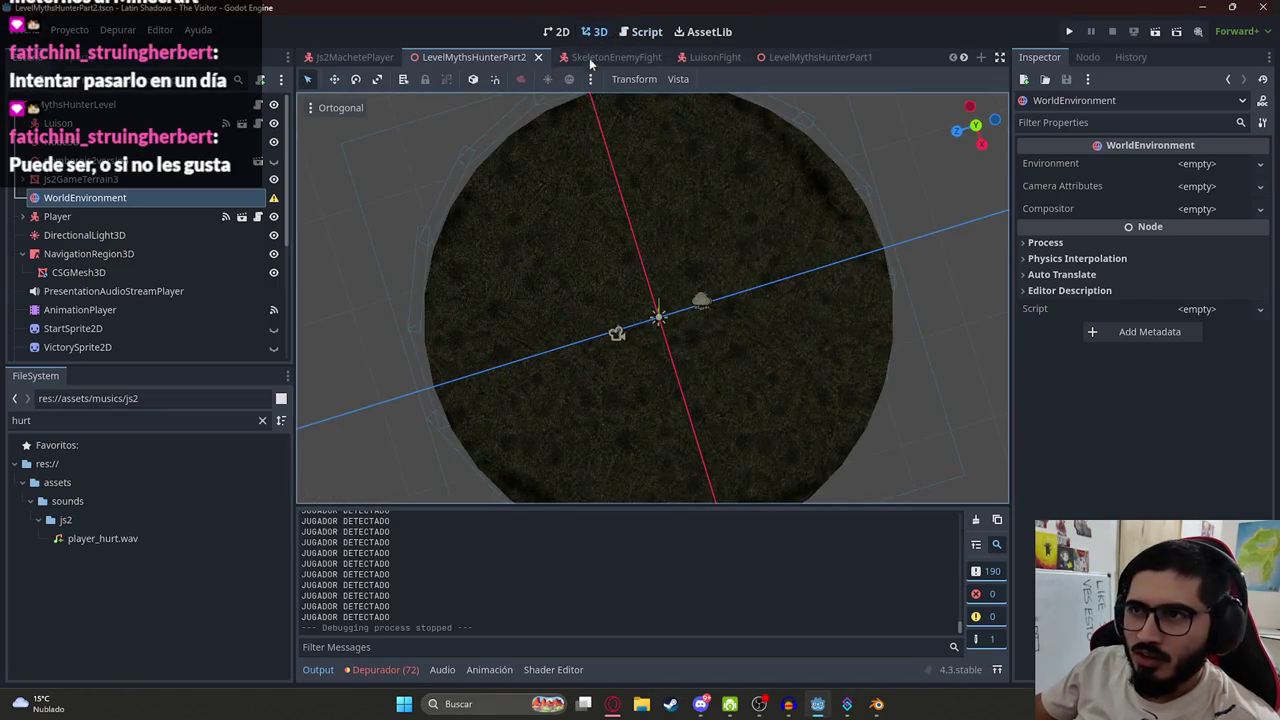
In the SkeletonEnemyFight scene, check AttackArea3D's CollisionShape3D, then return to the _try_hit_player script code
{"action": "left_click", "coordinate": [592, 58]}
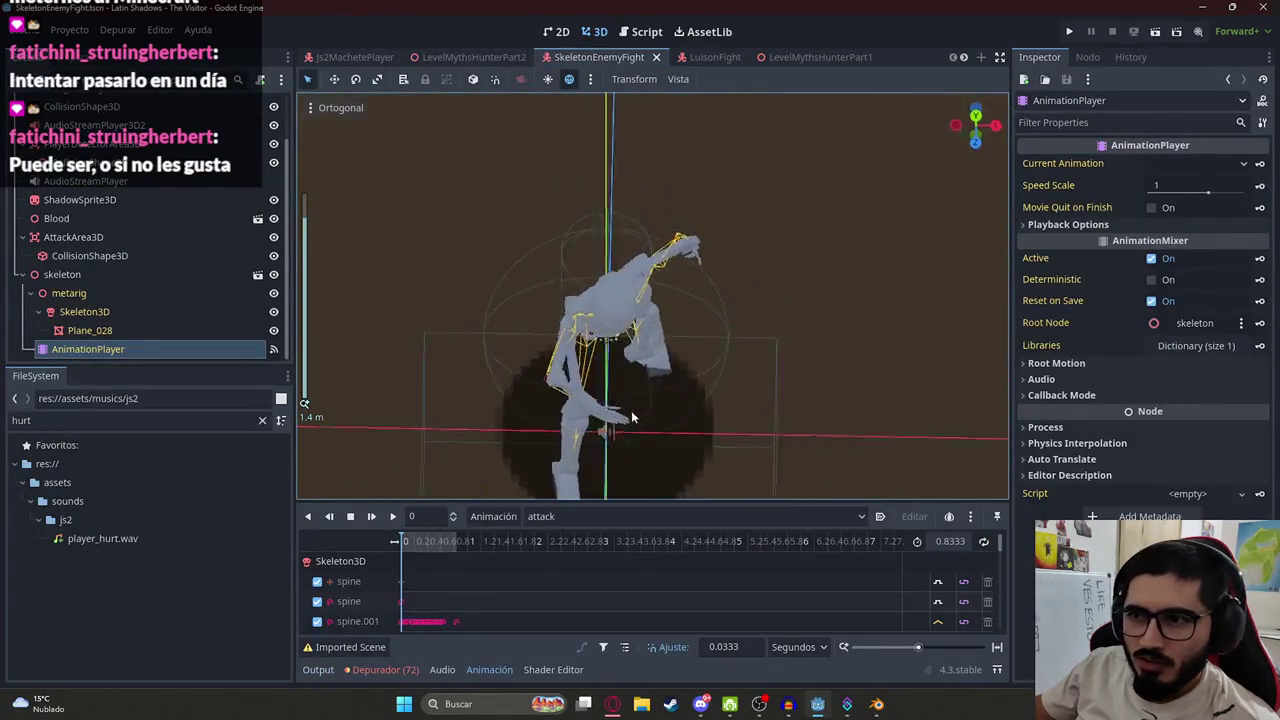
{"action": "left_click", "coordinate": [100, 256]}
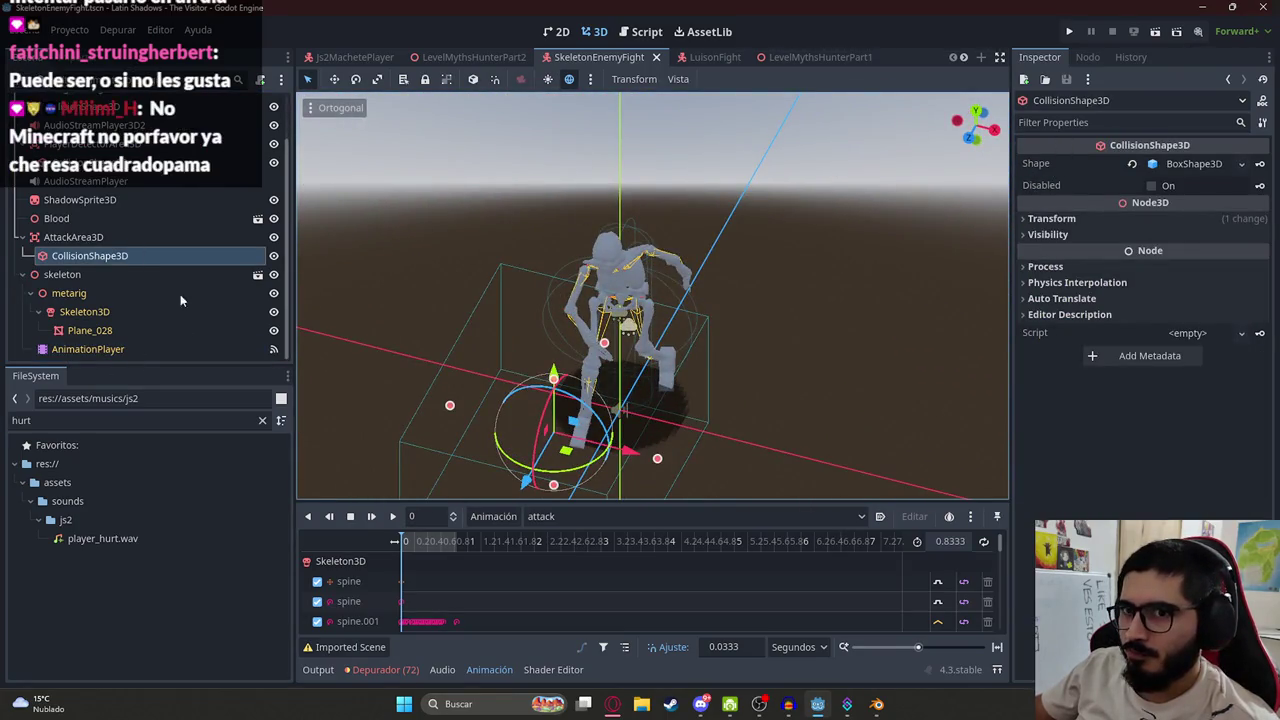
{"action": "scroll", "coordinate": [152, 243], "scroll_direction": "up", "scroll_amount": 2}
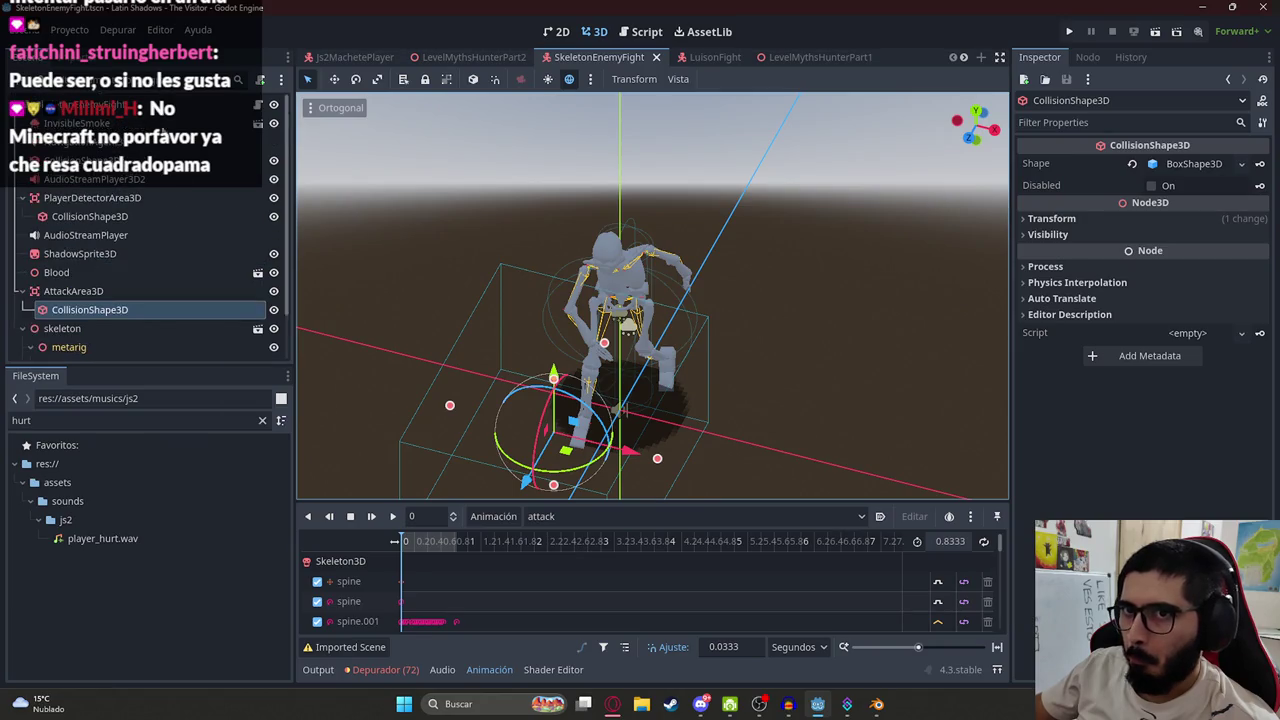
{"action": "left_click", "coordinate": [256, 105]}
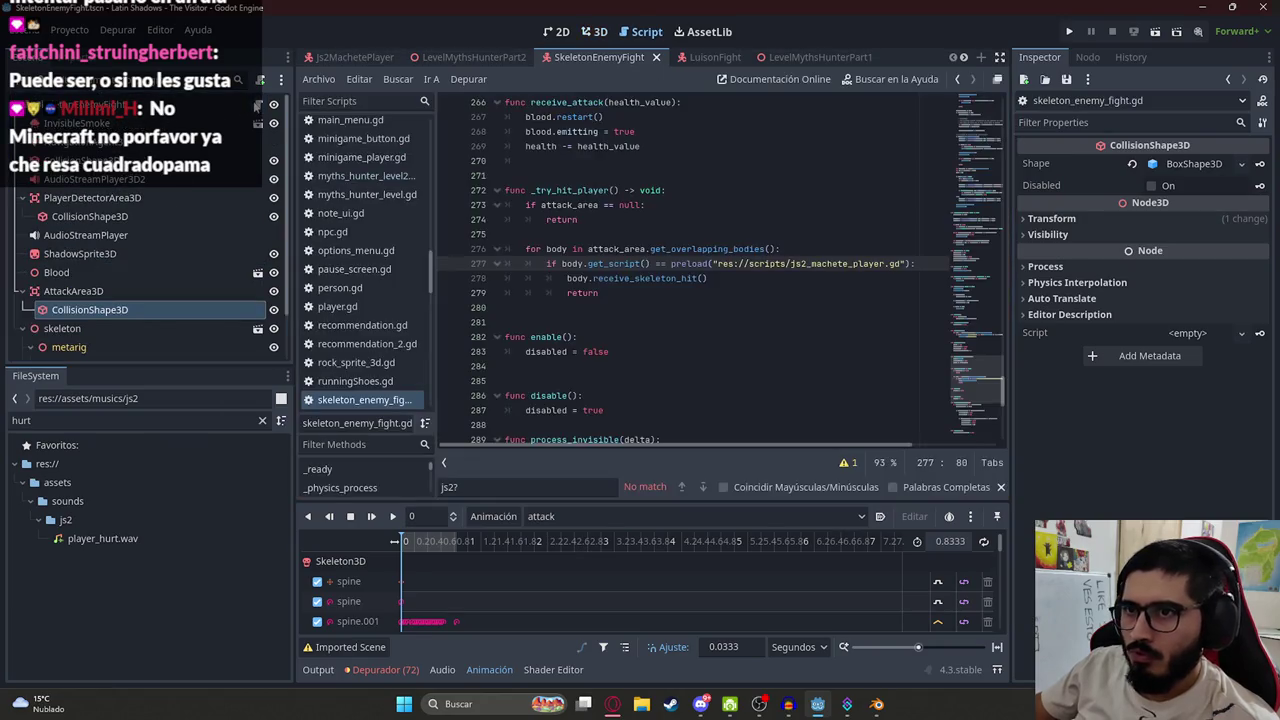
Add print("ATACA JUGADOR") on a new line after the receive_skeleton_hit call
{"action": "left_click", "coordinate": [830, 279]}
{"action": "key", "text": "Return"}
{"action": "type", "text": "()"}
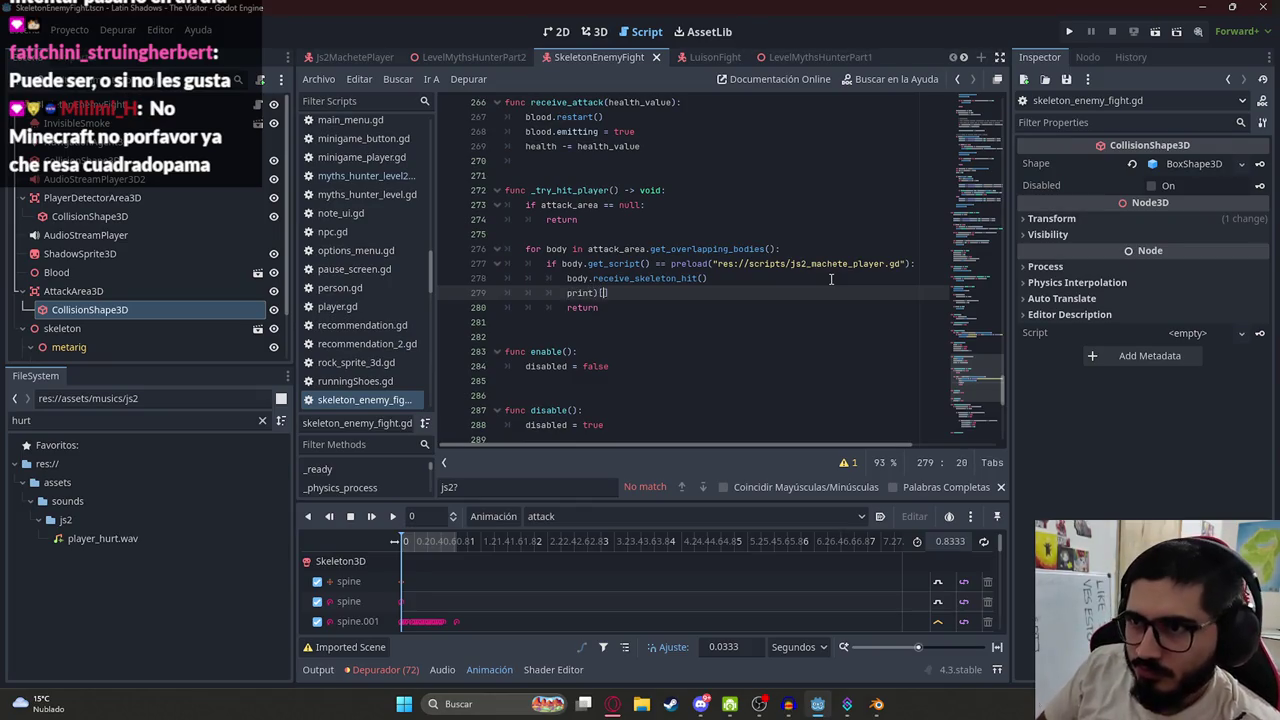
{"action": "type", "text": "(\"ATA"}
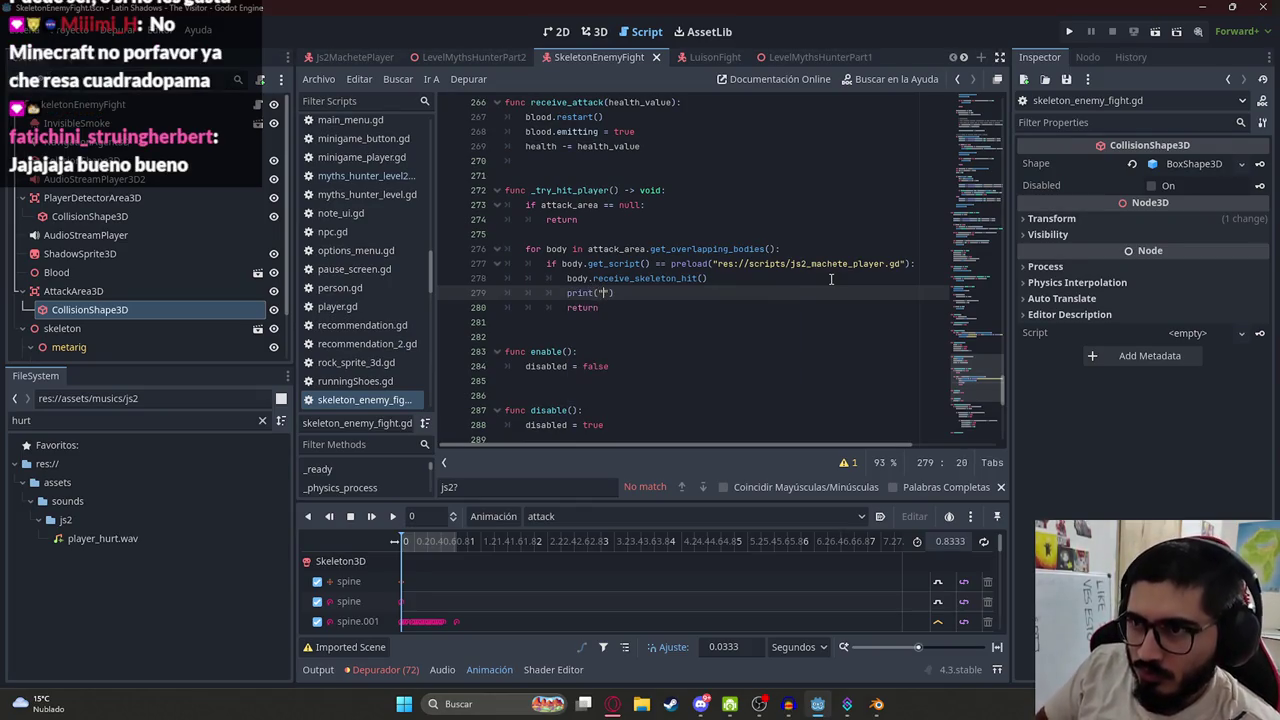
{"action": "type", "text": "CA JUGADOR"}
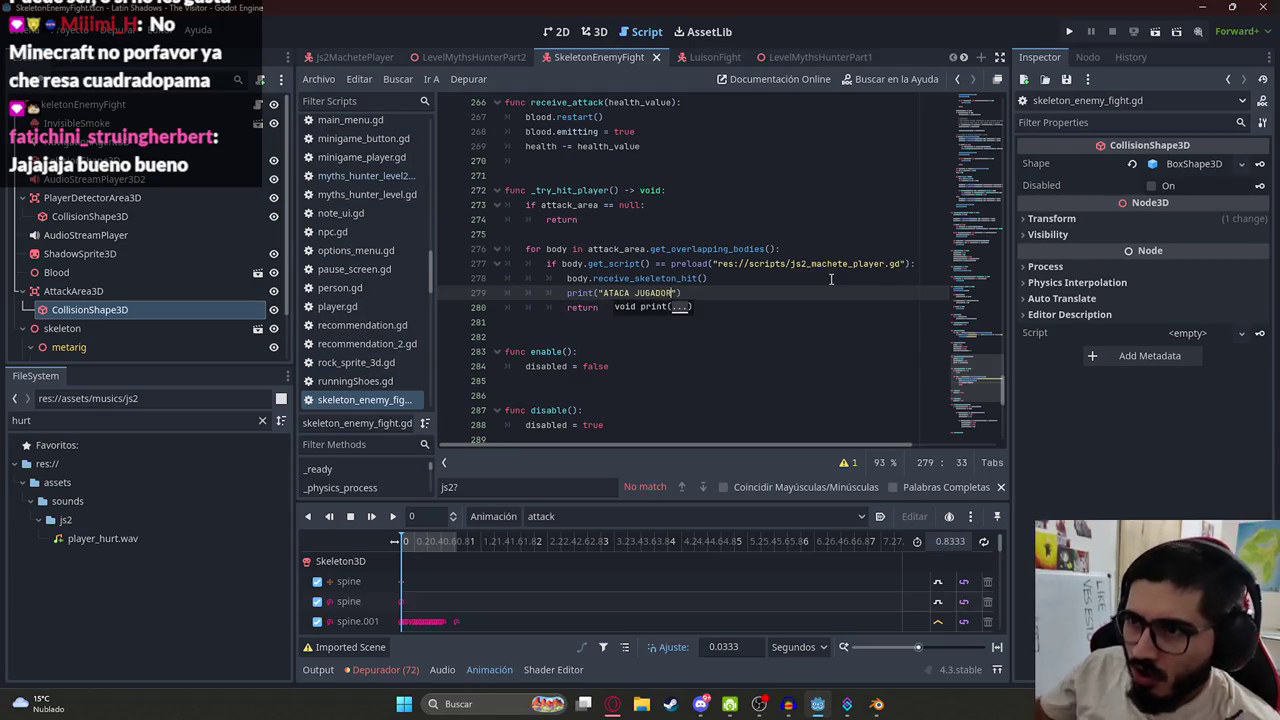
Find receive_skeleton_hit in the Js2MachetePlayer script and check that SKELETON_ATTACK_VALUE is 35.0
{"action": "double_click", "coordinate": [640, 278]}
{"action": "key", "text": "ctrl+c"}
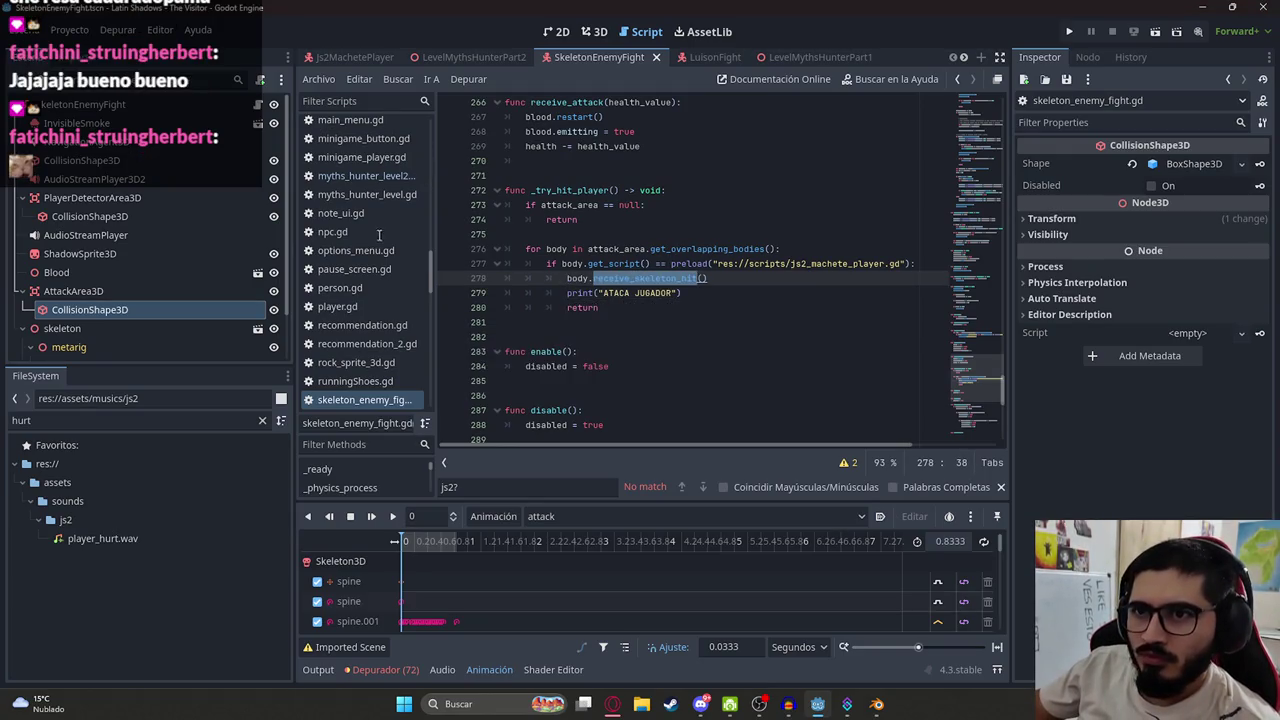
{"action": "left_click", "coordinate": [352, 57]}
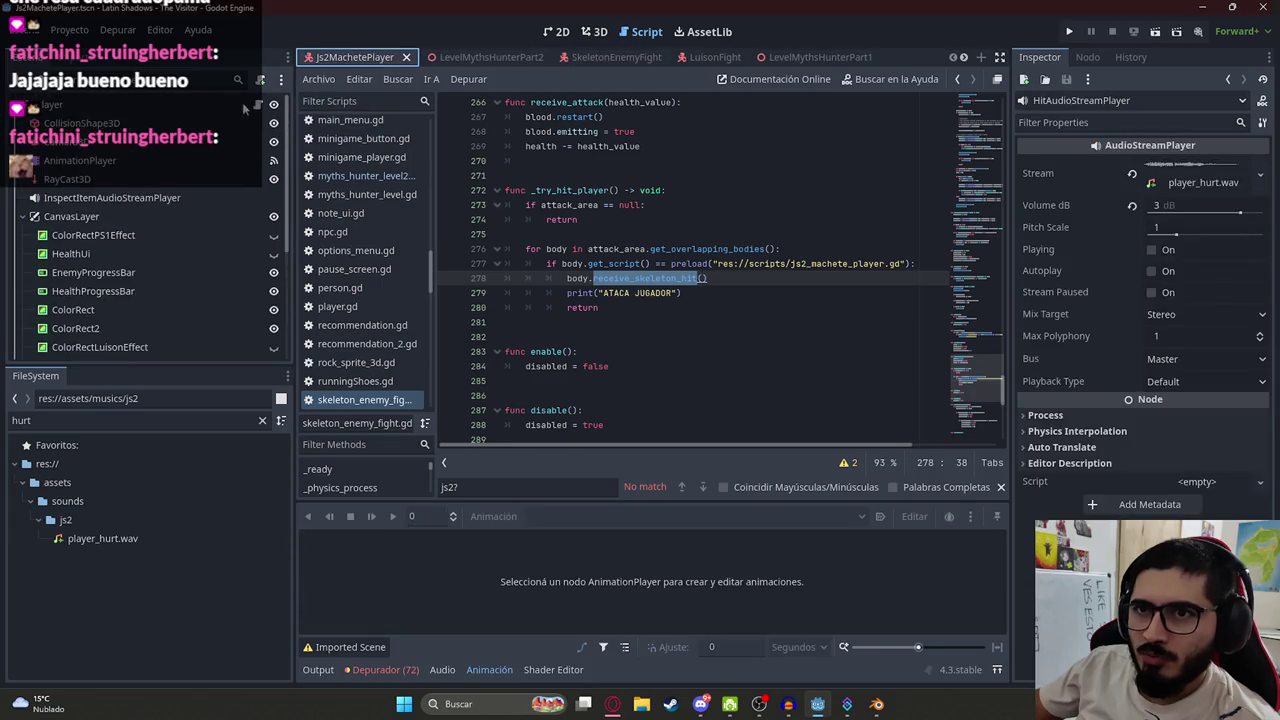
{"action": "key", "text": "ctrl+f"}
{"action": "key", "text": "ctrl+v"}
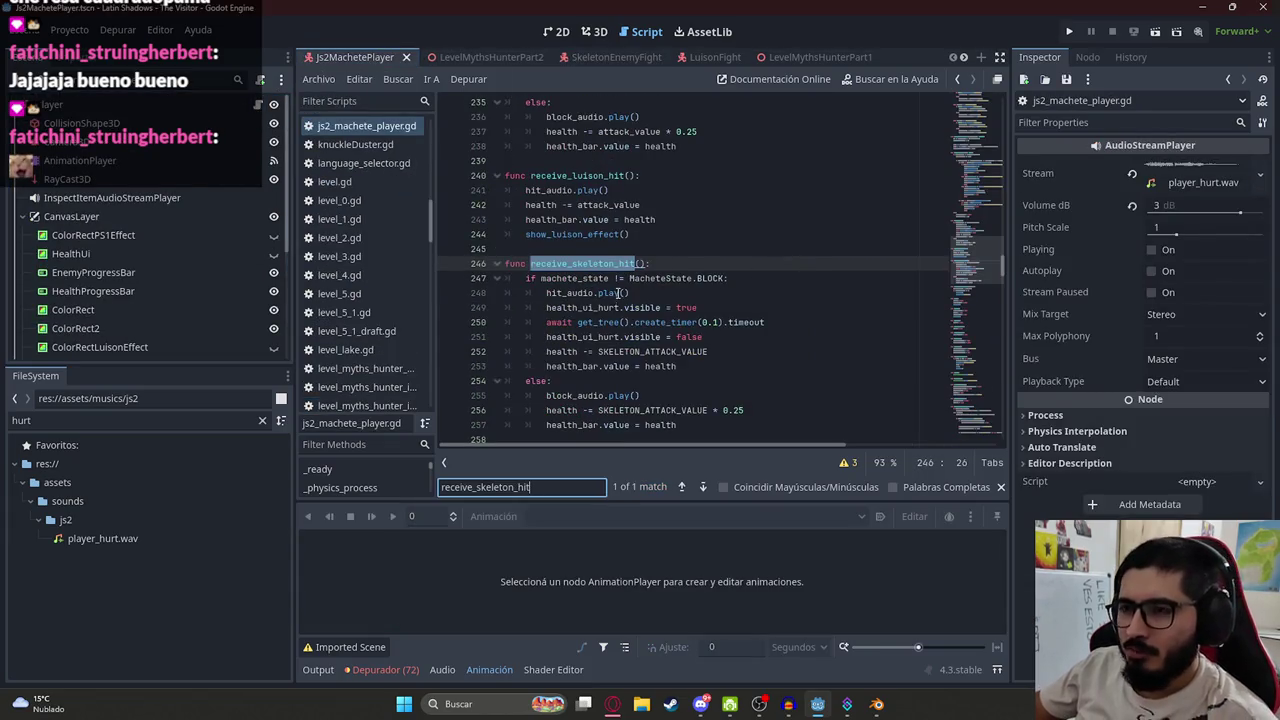
{"action": "scroll", "coordinate": [617, 292], "scroll_direction": "down", "scroll_amount": 2}
{"action": "left_click", "coordinate": [629, 204]}
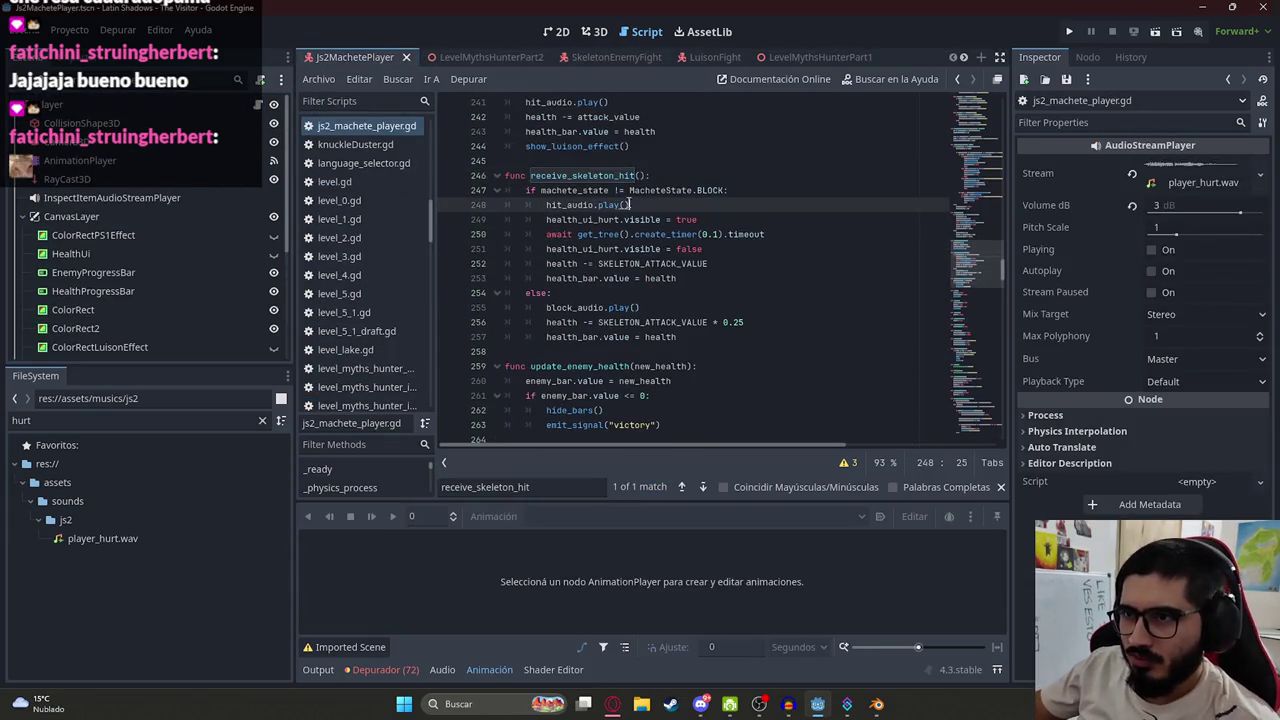
{"action": "left_click", "coordinate": [614, 249]}
{"action": "left_click", "coordinate": [614, 263]}
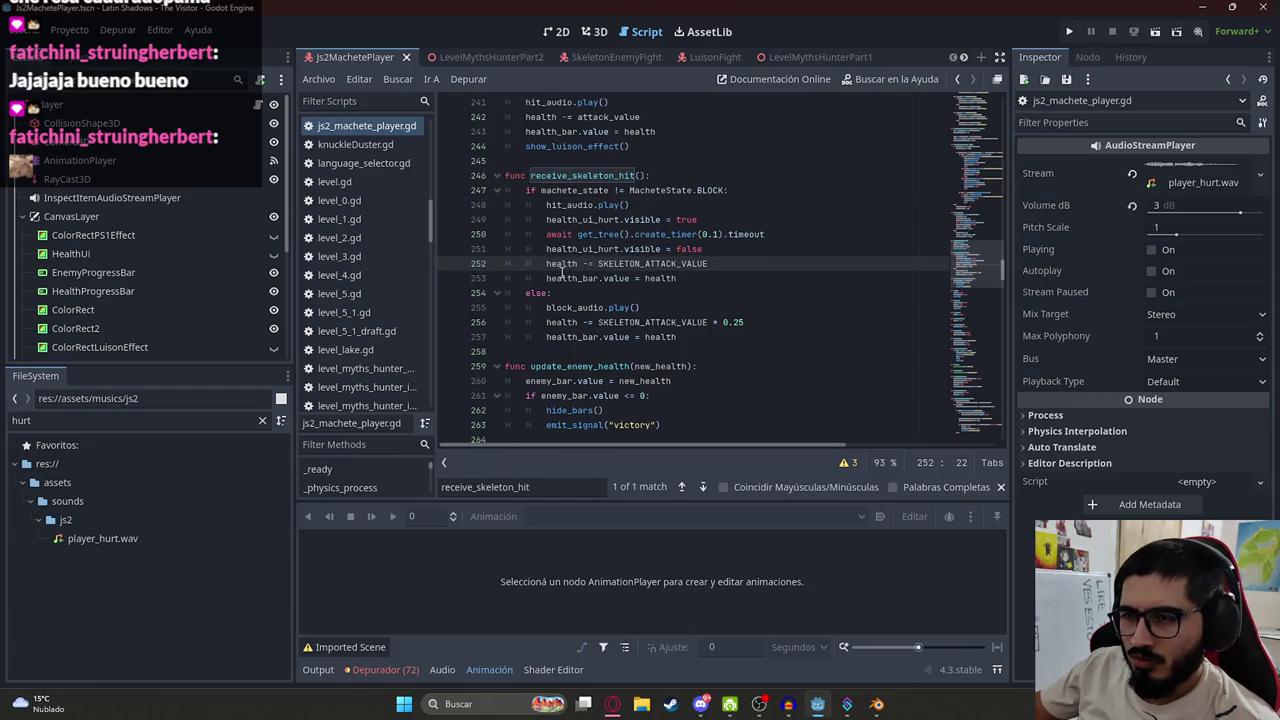
{"action": "double_click", "coordinate": [625, 263]}
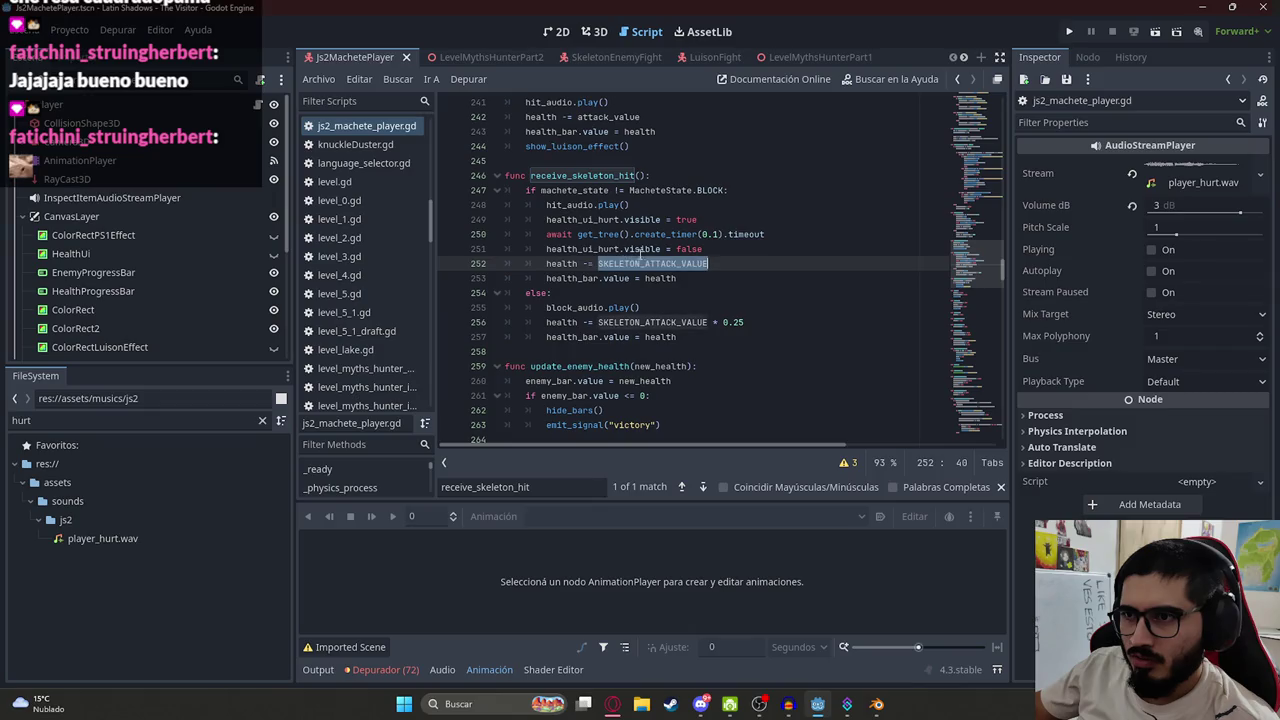
{"action": "left_click", "coordinate": [648, 265], "text": "ctrl"}
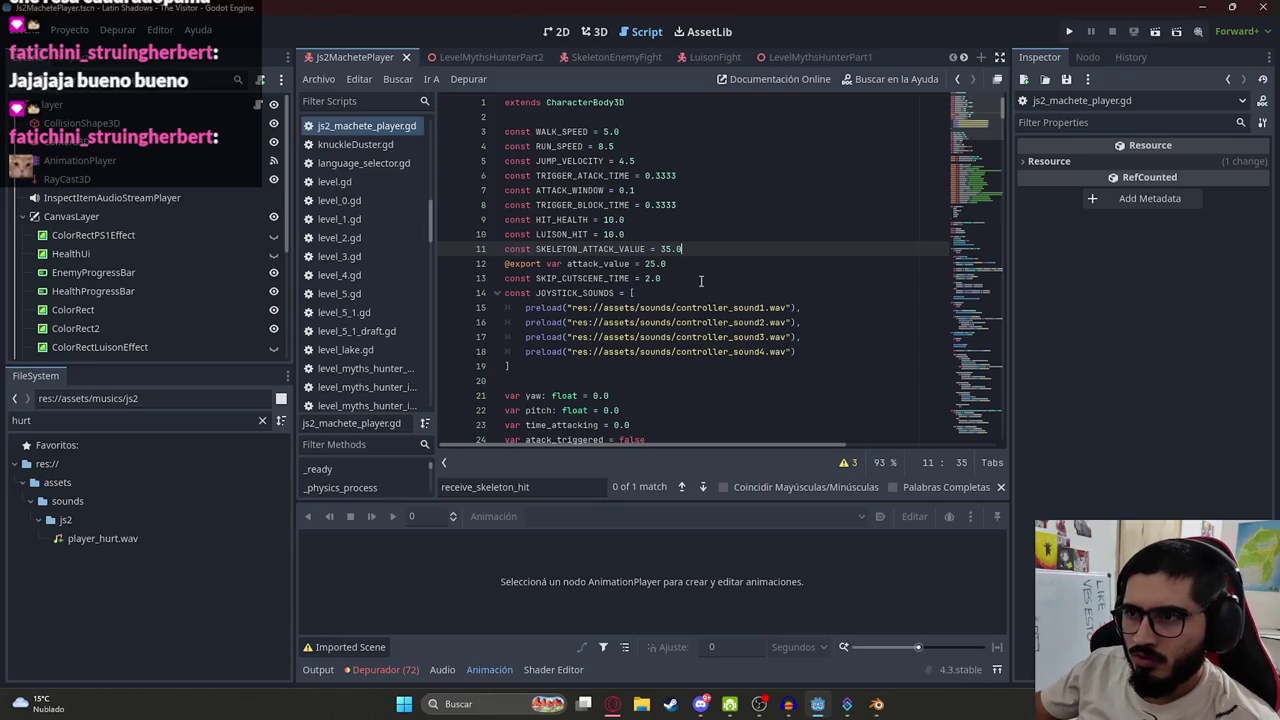
{"action": "left_click", "coordinate": [472, 57]}
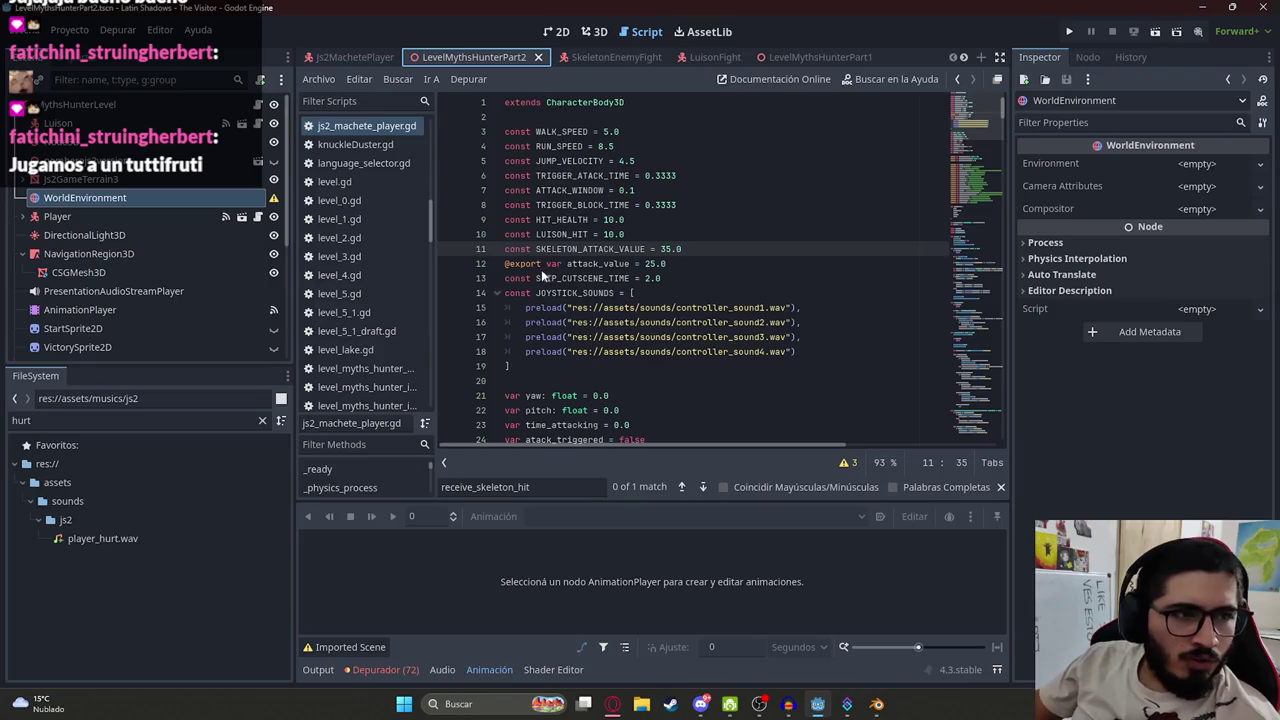
Playtest the skeleton fight in the running game, then go back to the Godot editor
{"action": "key", "text": "F6"}
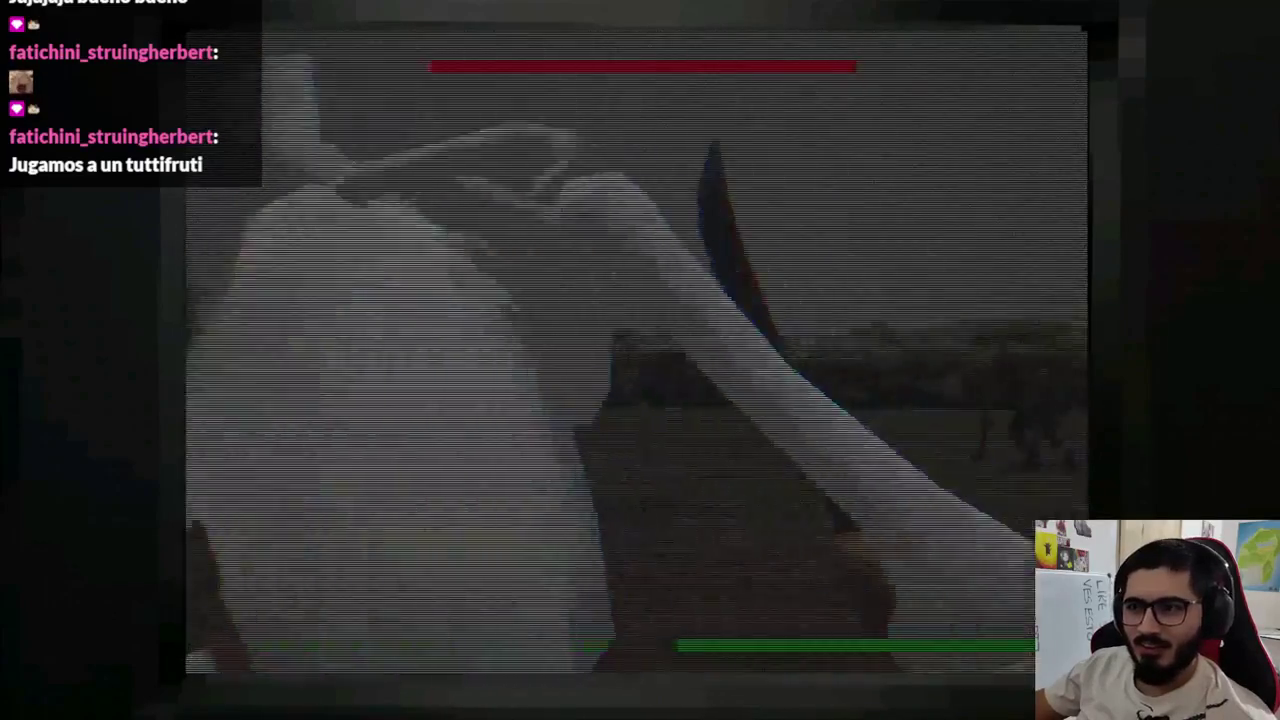
{"action": "key", "text": "super"}
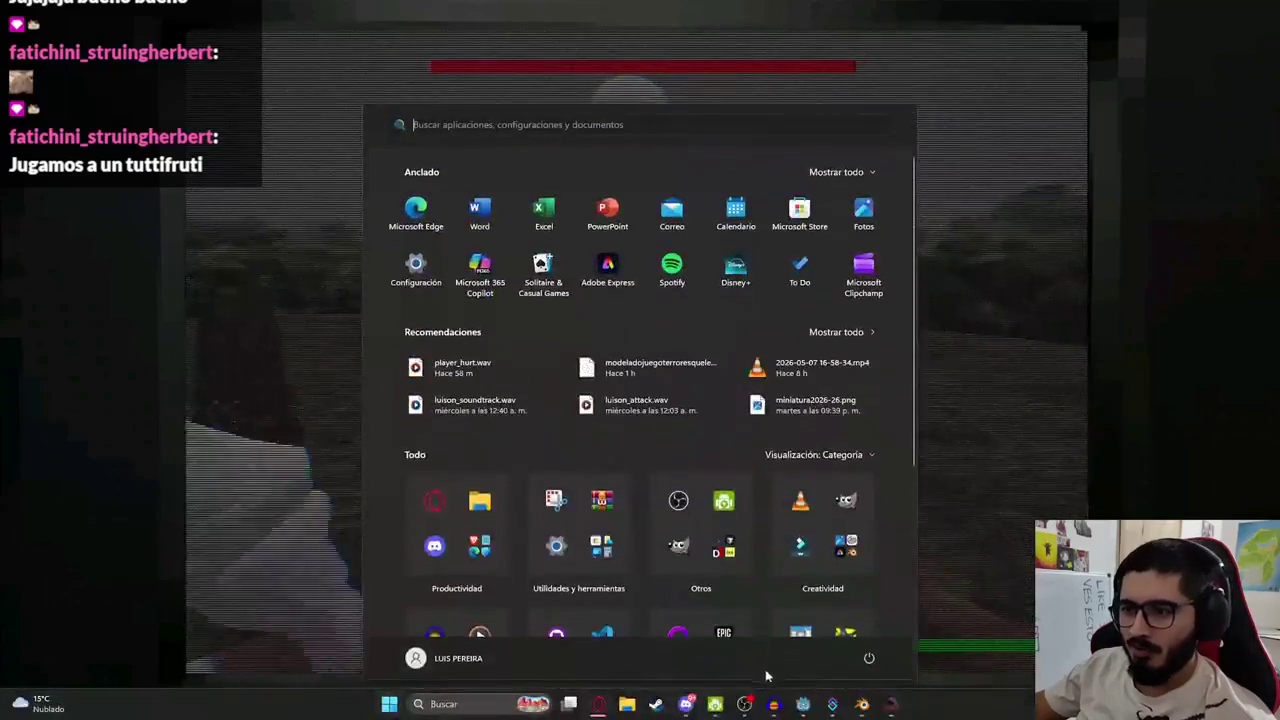
{"action": "left_click", "coordinate": [803, 706]}
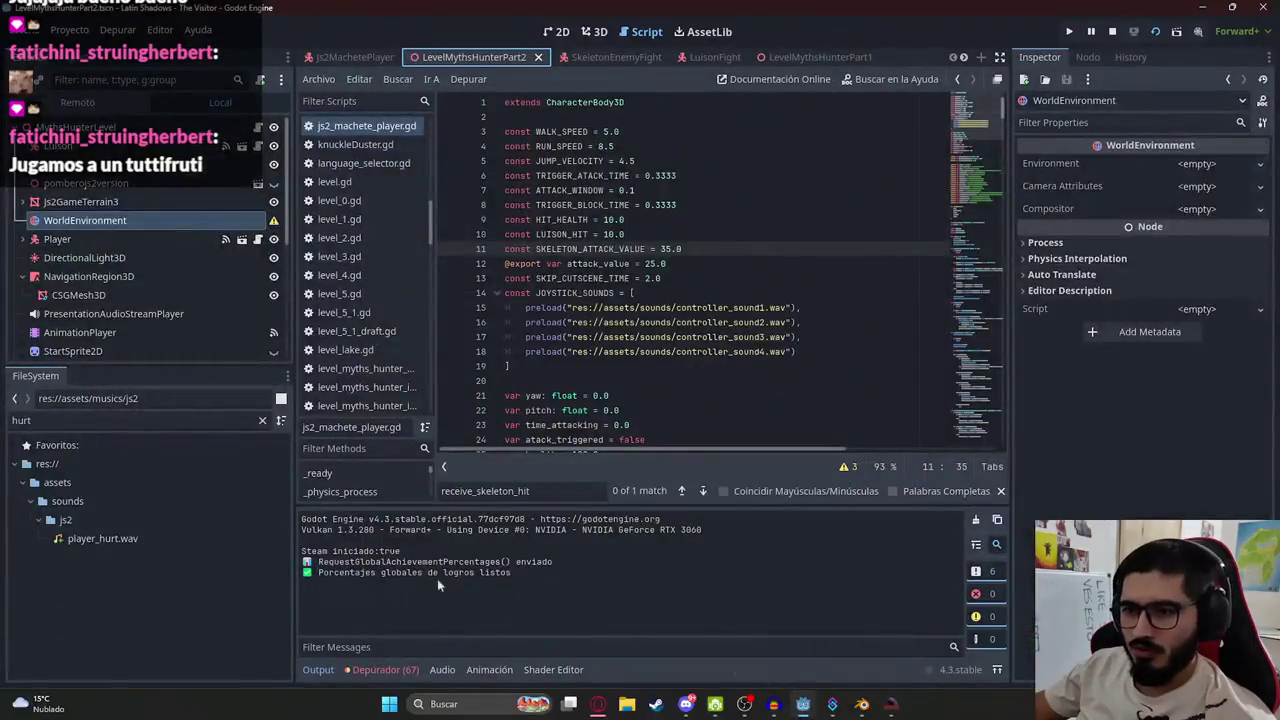
Stop the game and delete the print("ATACA JUGADOR") line from the skeleton script
{"action": "left_click", "coordinate": [1112, 31]}
{"action": "key", "text": "BackSpace"}
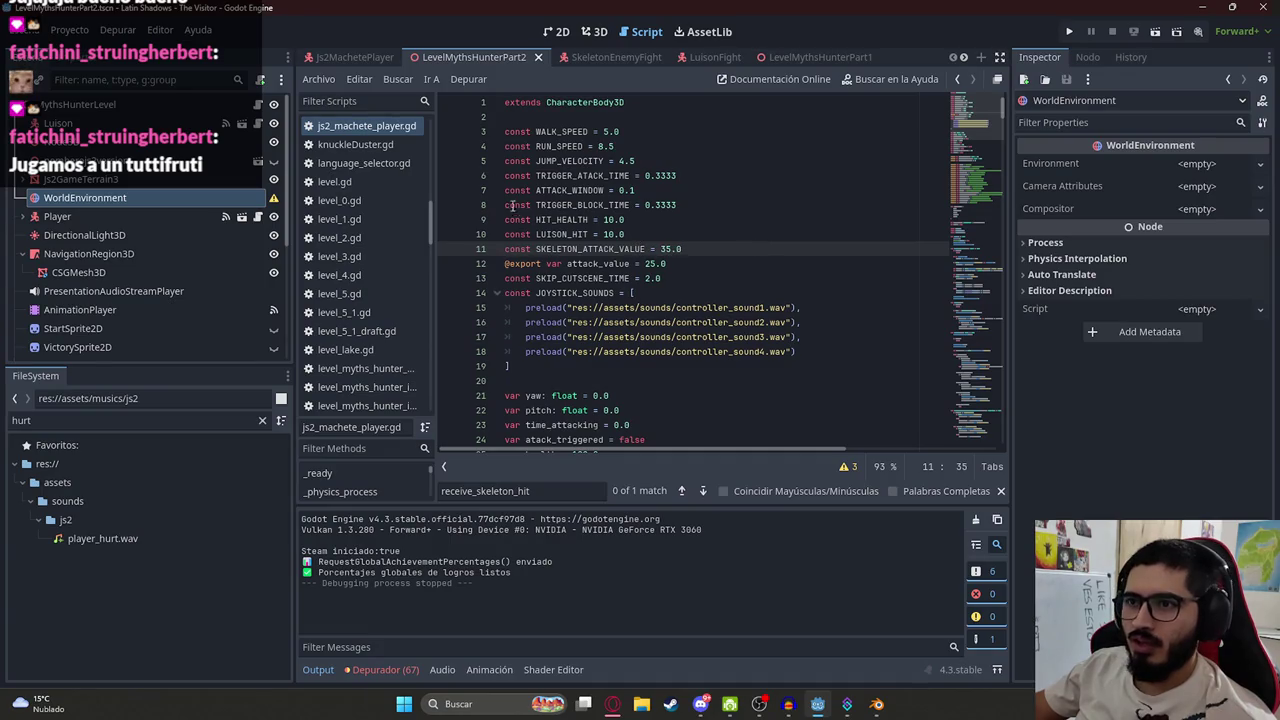
{"action": "left_click", "coordinate": [566, 57]}
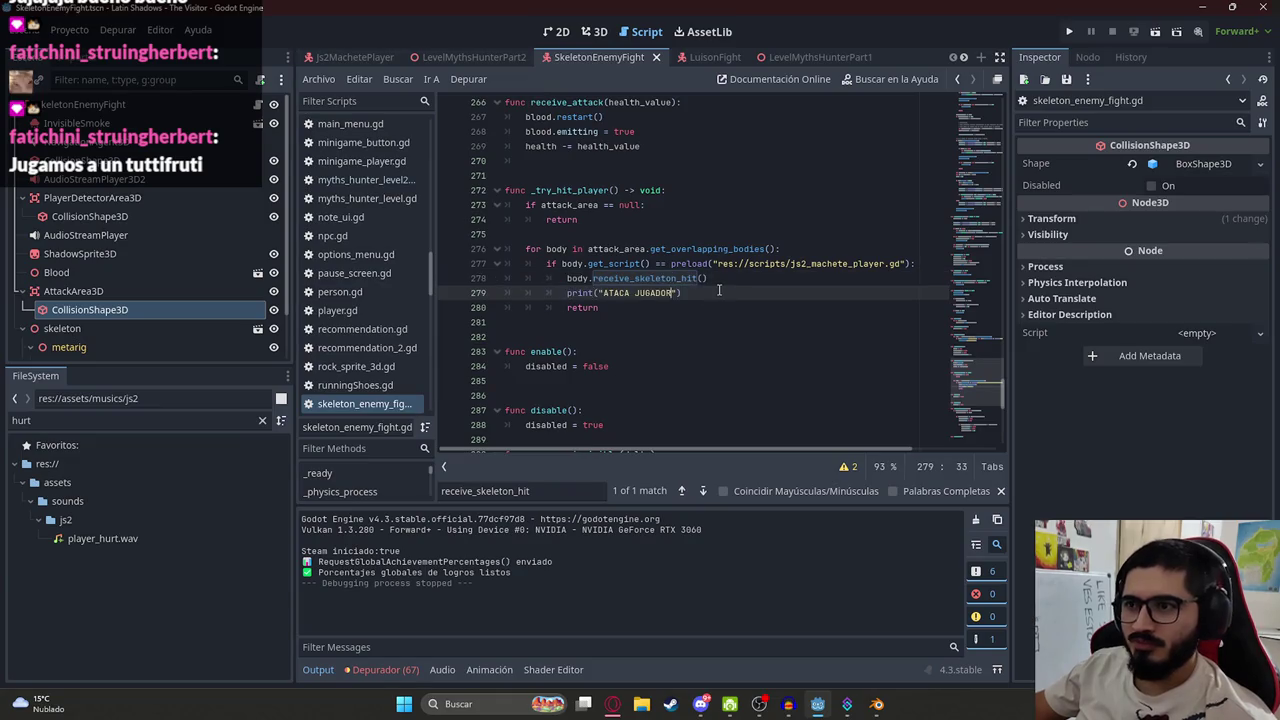
{"action": "left_click_drag", "start_coordinate": [717, 293], "coordinate": [443, 294]}
{"action": "key", "text": "BackSpace"}
{"action": "key", "text": "BackSpace"}
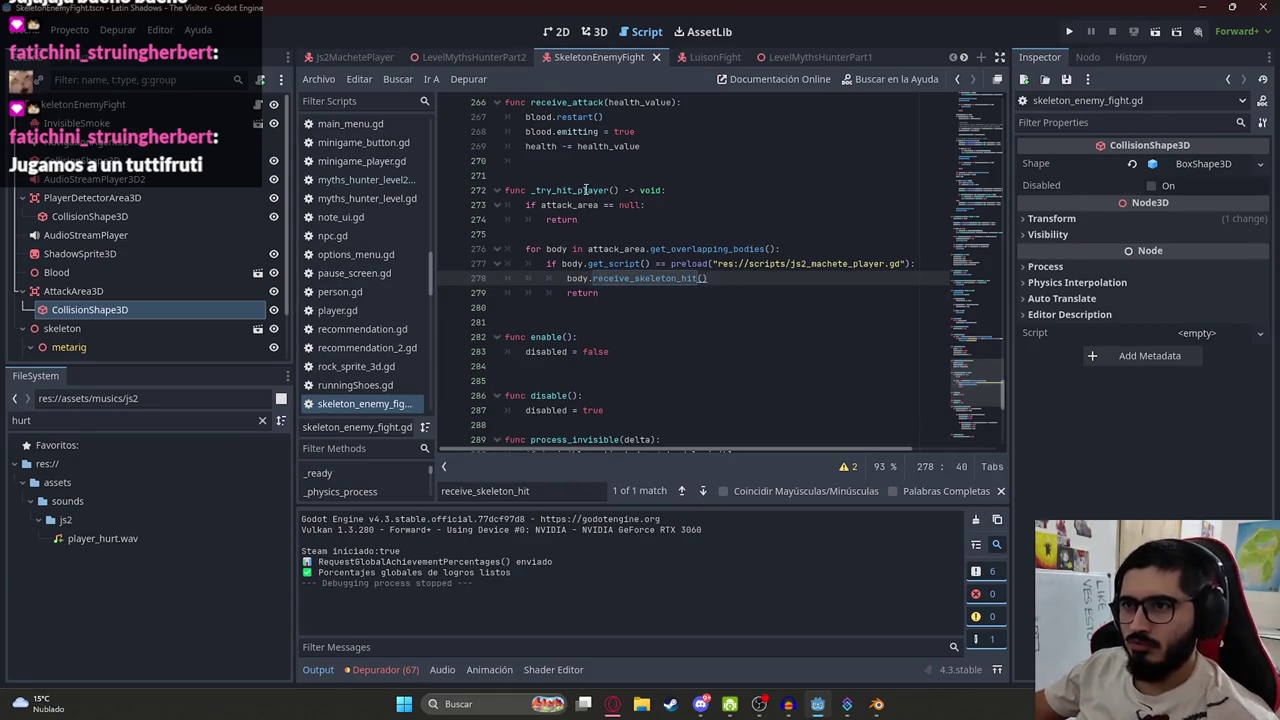
Add print(body) as the first line inside the get_overlapping_bodies loop
{"action": "double_click", "coordinate": [585, 190]}
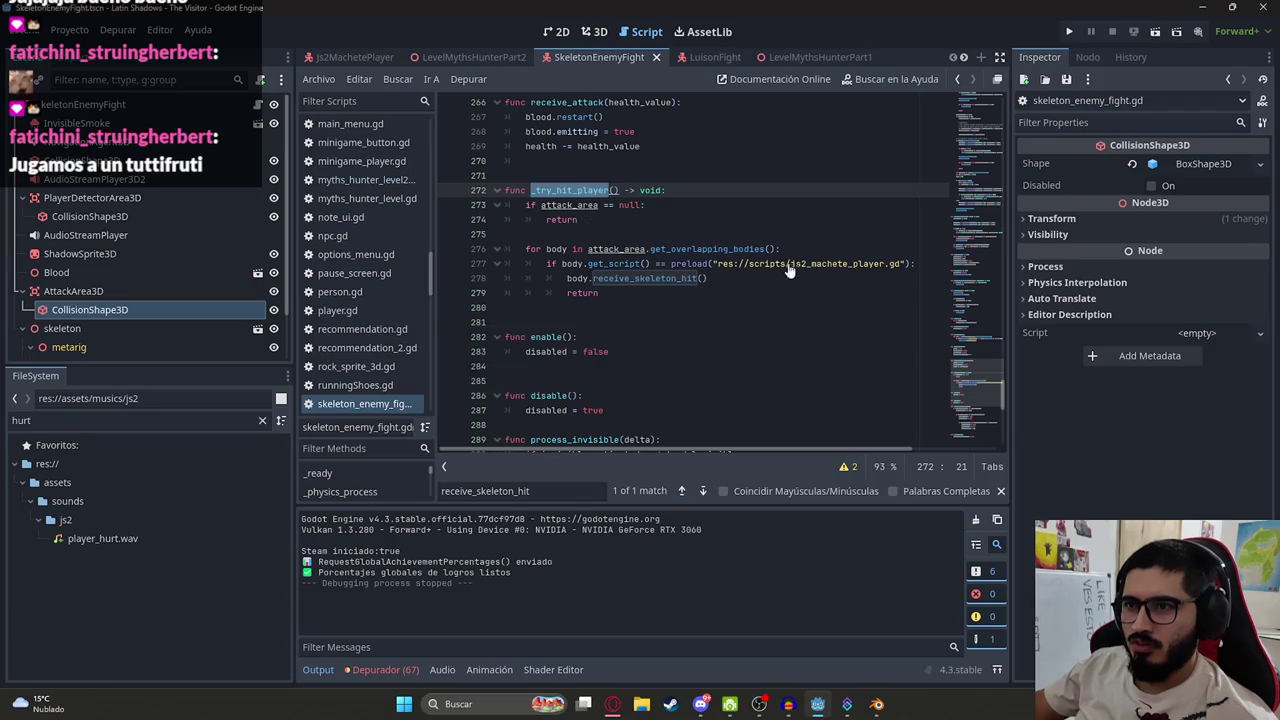
{"action": "left_click", "coordinate": [842, 252]}
{"action": "double_click", "coordinate": [614, 263]}
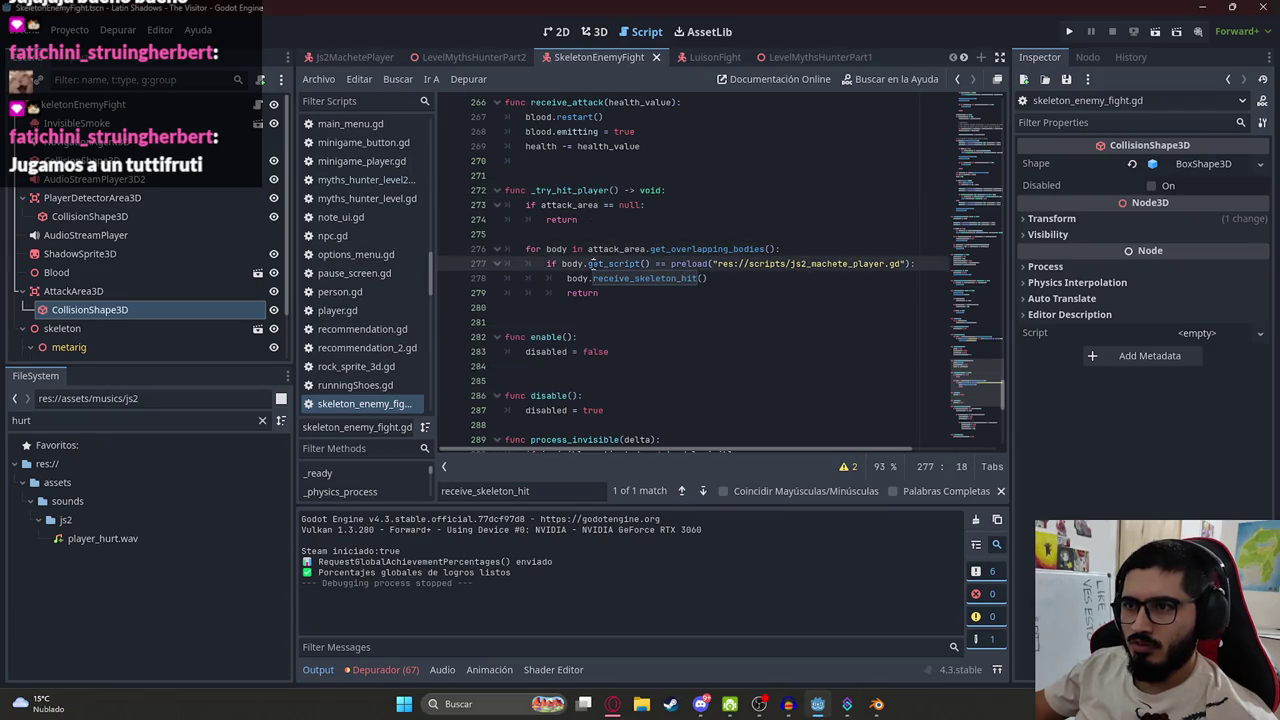
{"action": "double_click", "coordinate": [738, 248]}
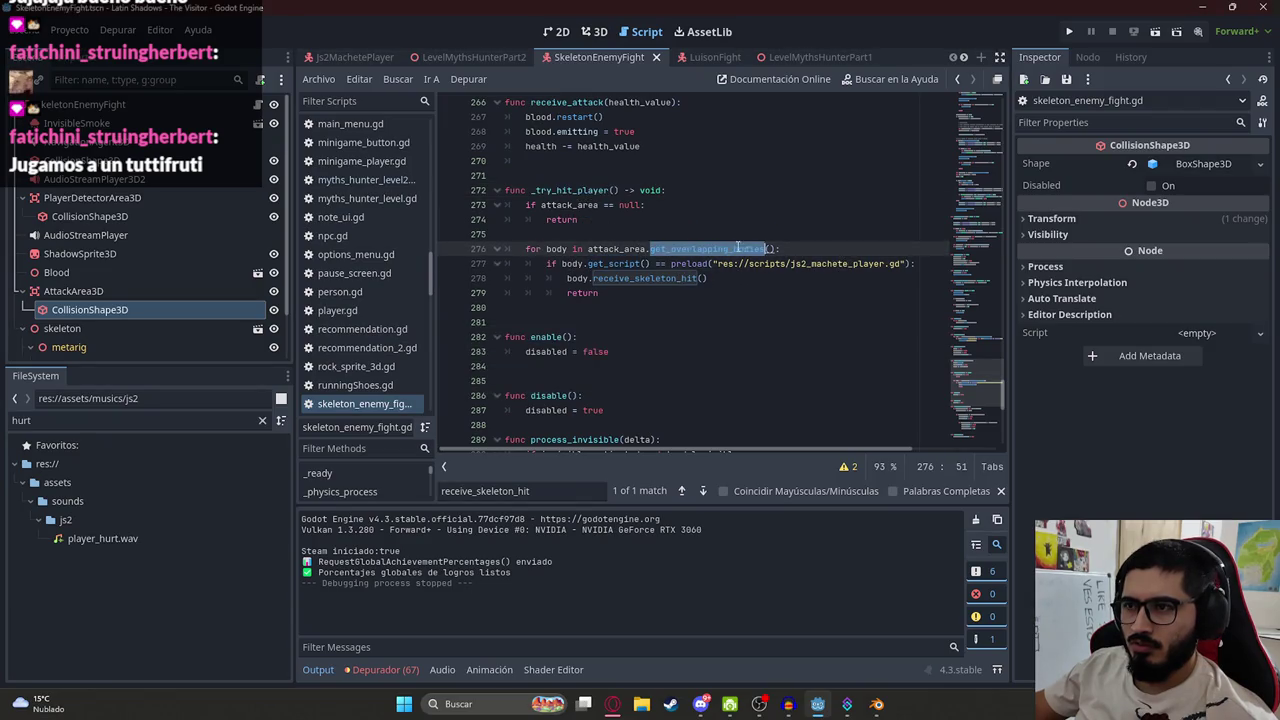
{"action": "double_click", "coordinate": [866, 263]}
{"action": "left_click", "coordinate": [804, 247]}
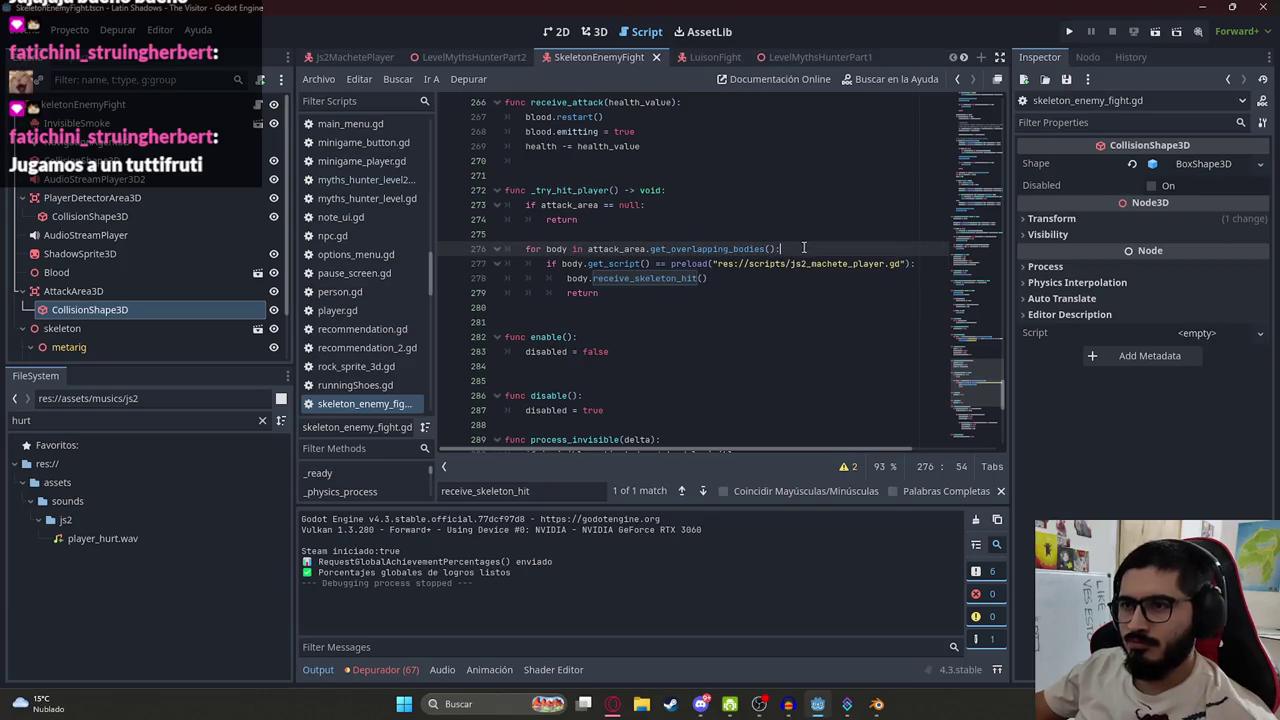
{"action": "key", "text": "Return"}
{"action": "type", "text": "print"}
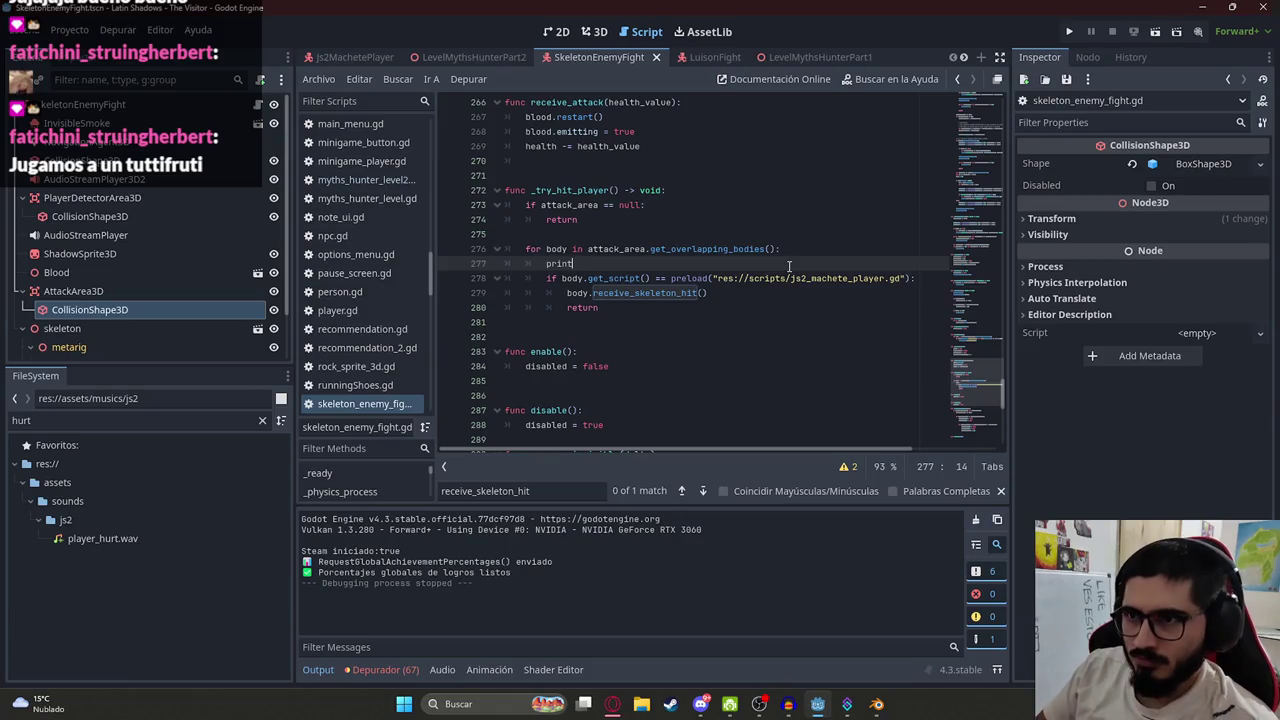
{"action": "type", "text": "(body"}
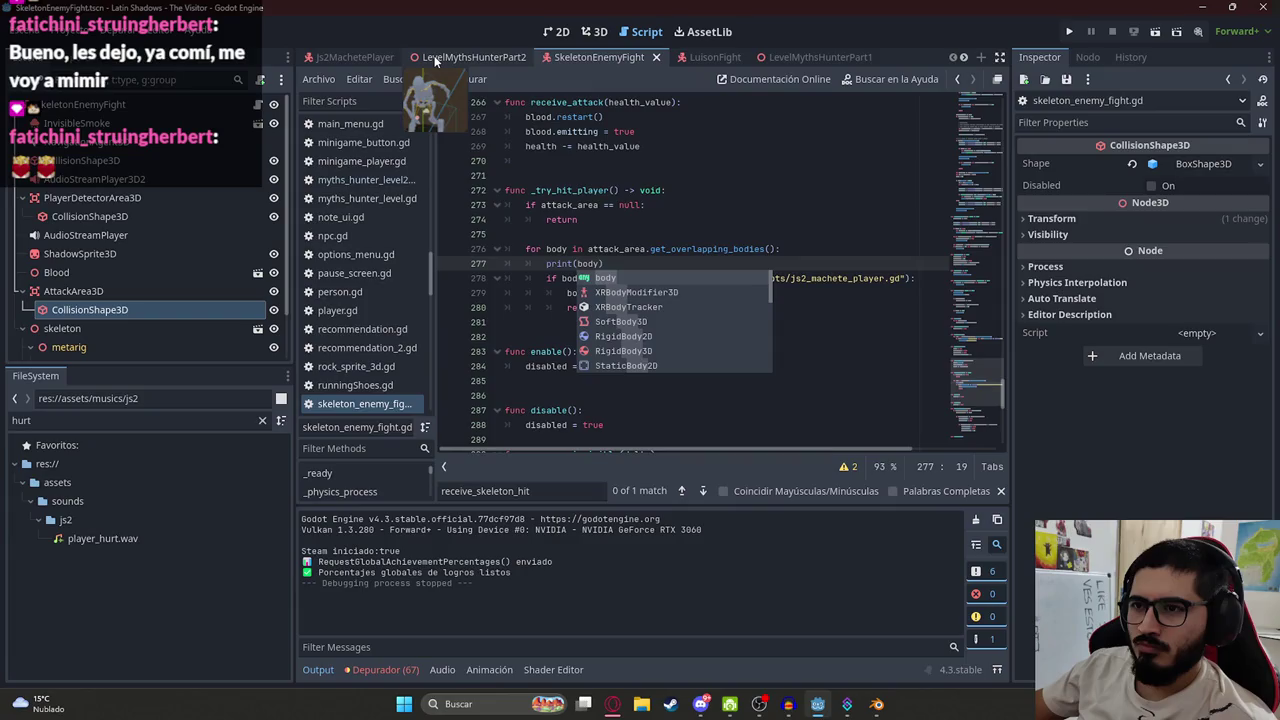
{"action": "left_click", "coordinate": [436, 60]}
Run LevelMythsHunterPart2 via Reproducir Esta Escena, walk toward the skeletons, then return to the editor
{"action": "right_click", "coordinate": [436, 60]}
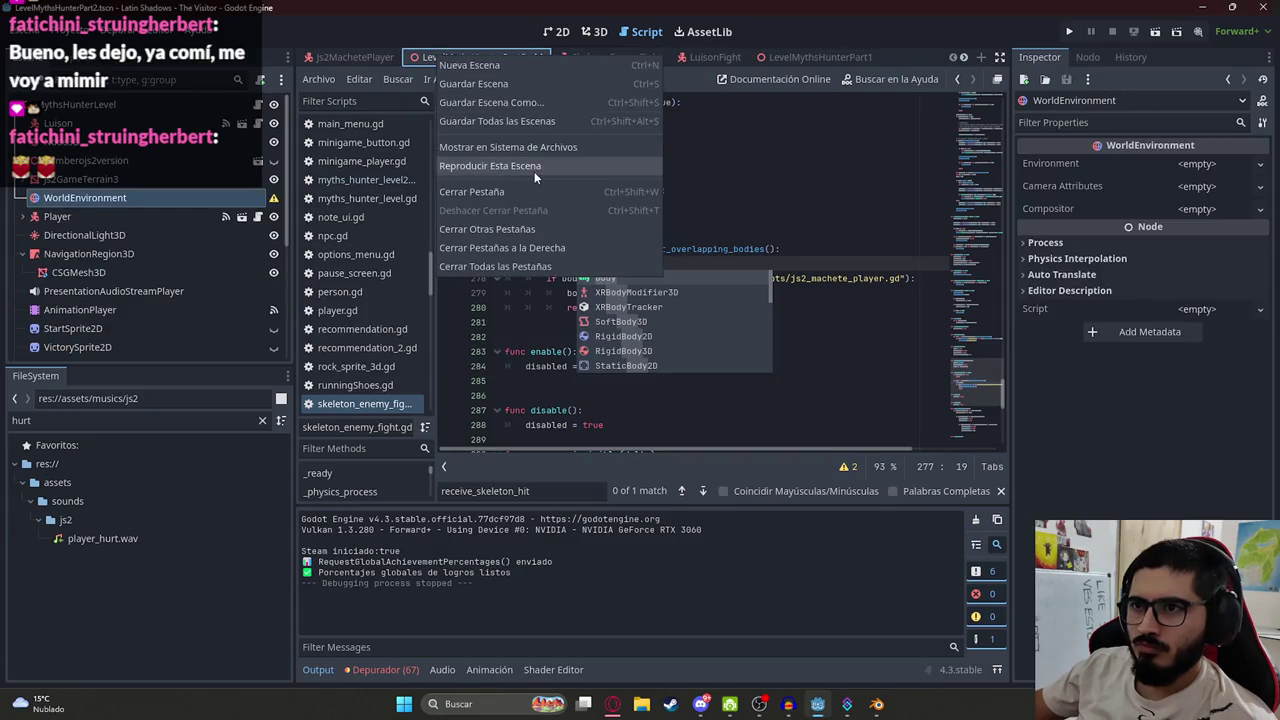
{"action": "left_click", "coordinate": [534, 171]}
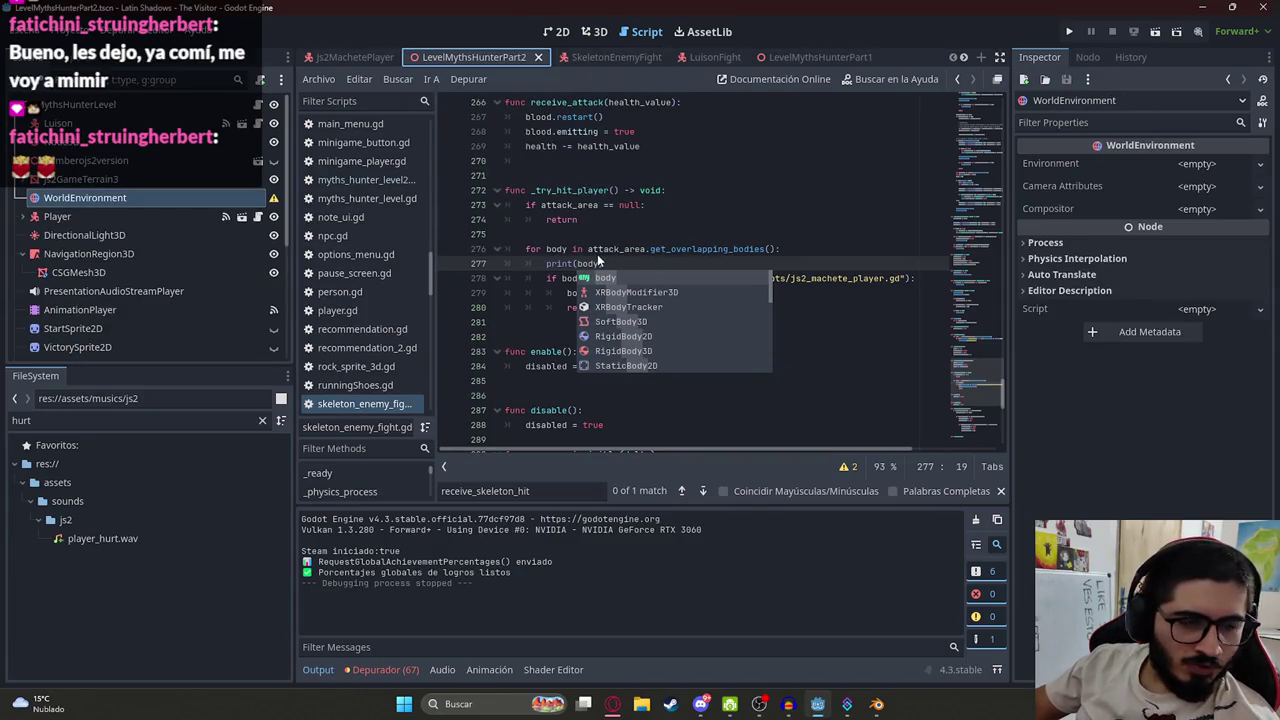
{"action": "key", "text": "F5"}
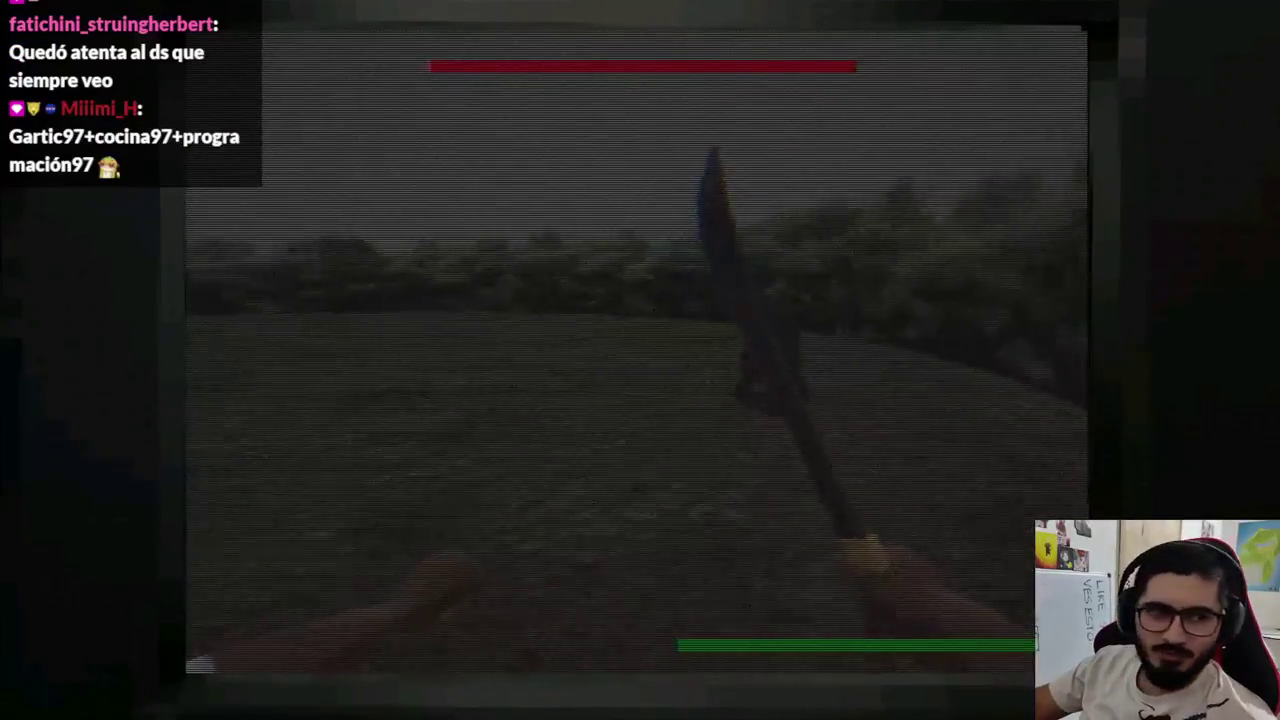
{"action": "key", "text": "w"}
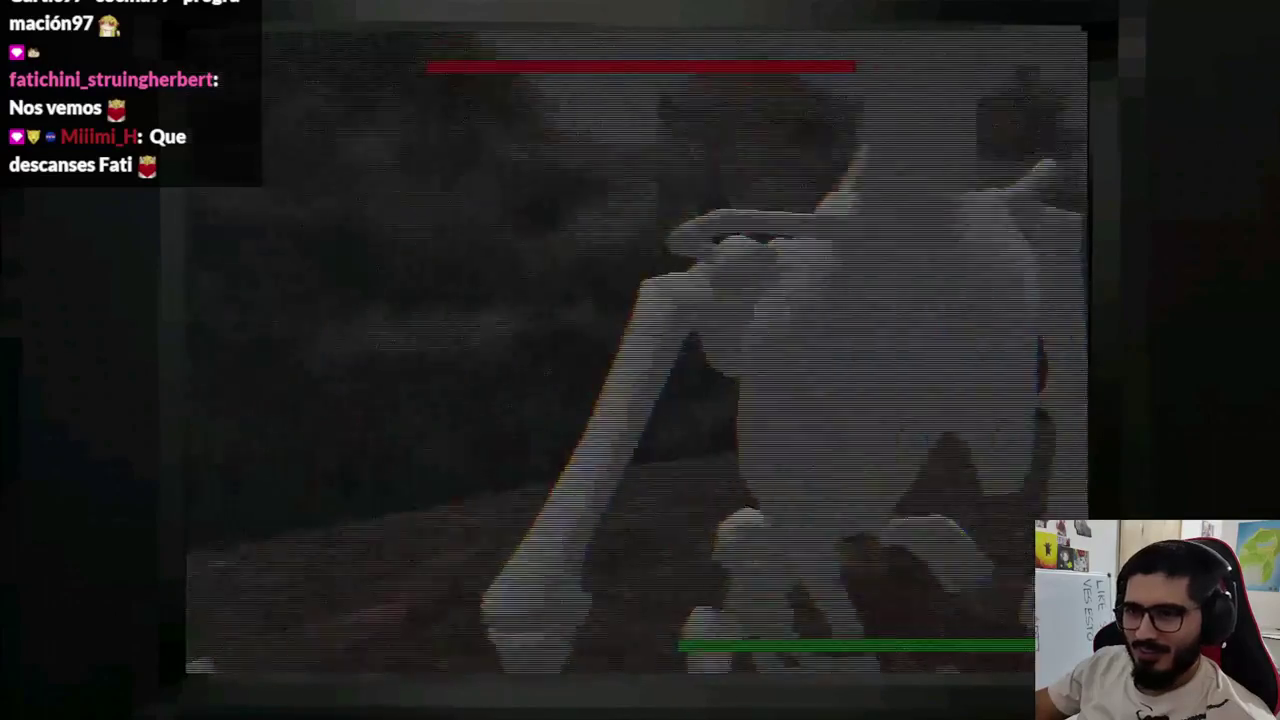
{"action": "key", "text": "super"}
{"action": "left_click", "coordinate": [800, 706]}
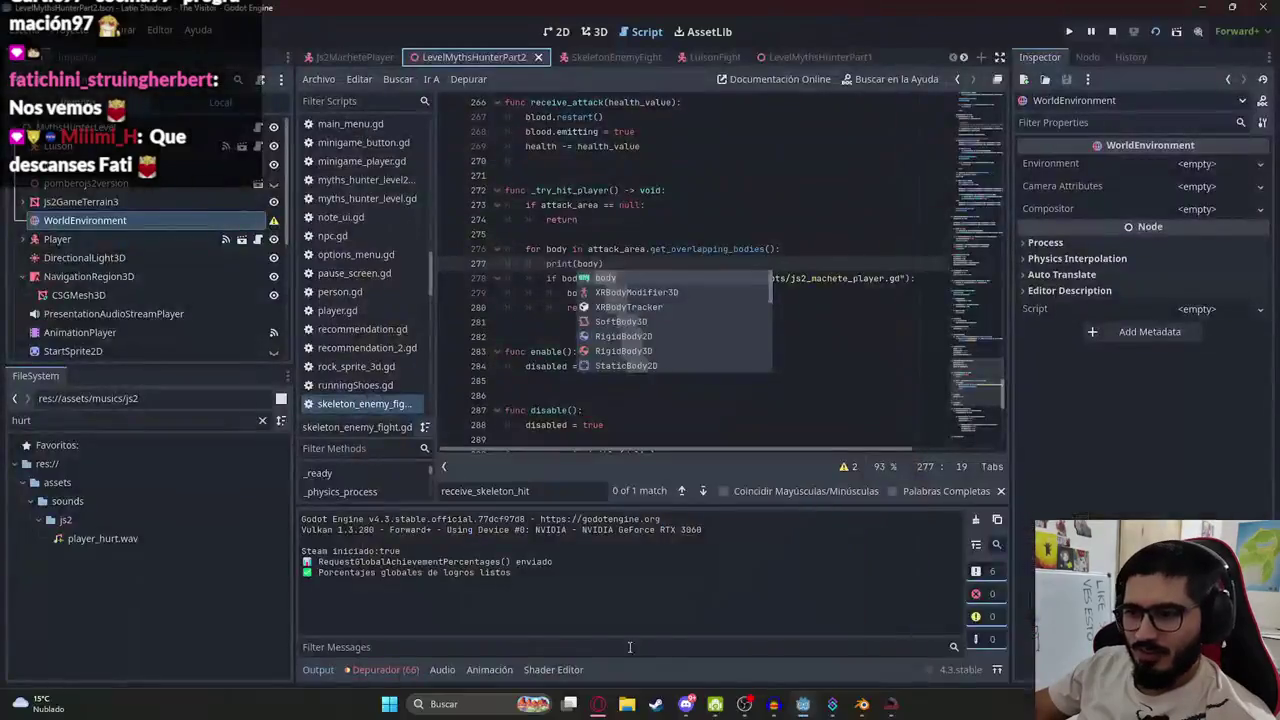
Stop the game, undo the print(body) line, and locate where _try_hit_player is called
{"action": "left_click", "coordinate": [1110, 33]}
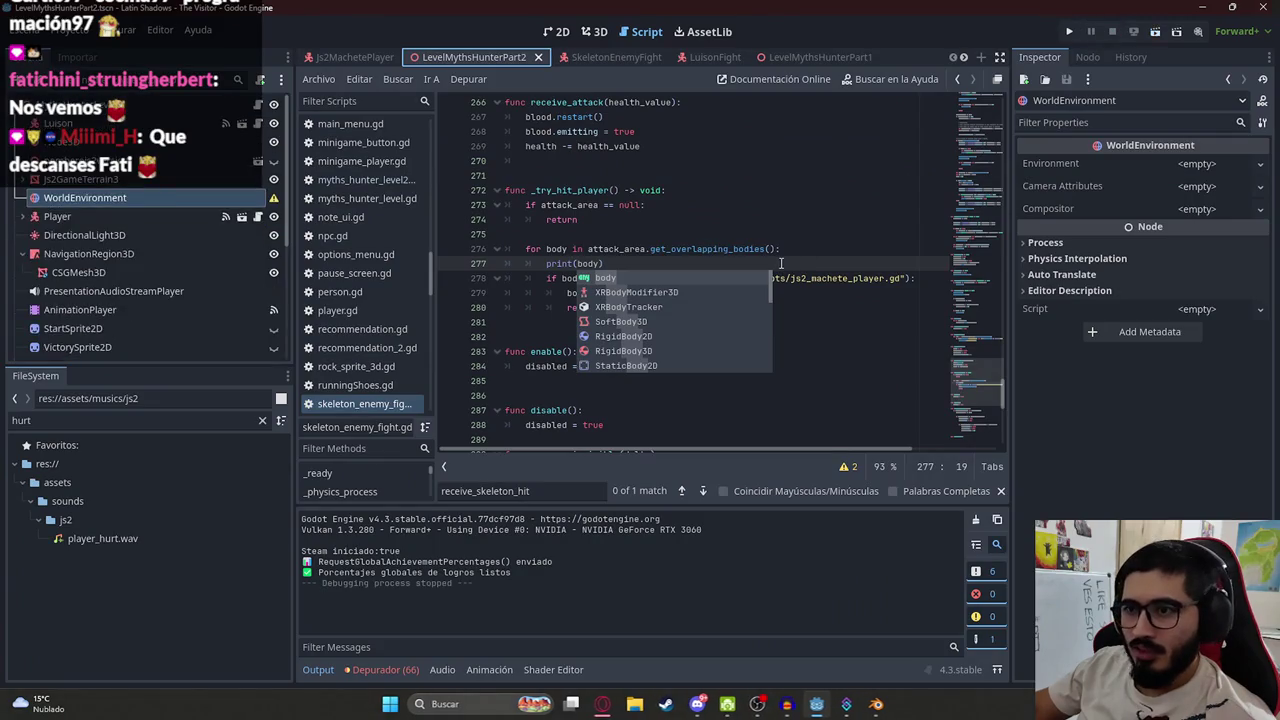
{"action": "key", "text": "ctrl+z"}
{"action": "double_click", "coordinate": [575, 190]}
{"action": "key", "text": "ctrl+f"}
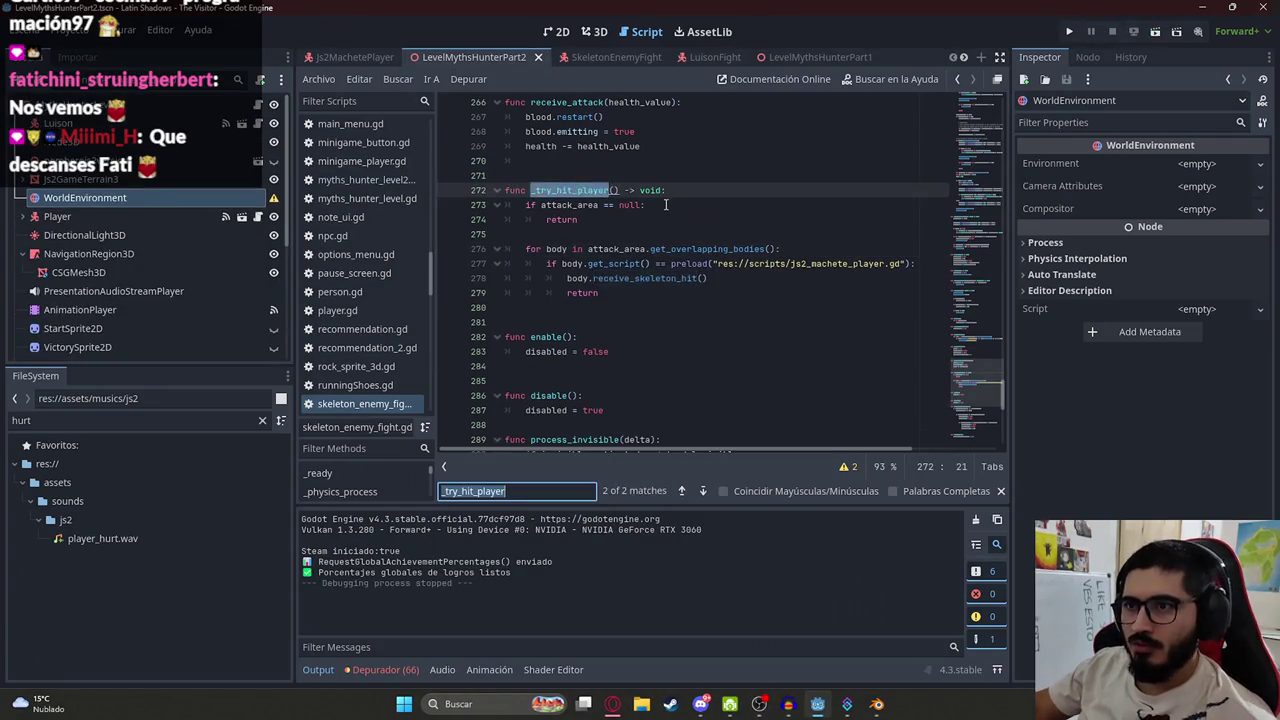
{"action": "key", "text": "Return"}
{"action": "scroll", "coordinate": [637, 265], "scroll_direction": "up", "scroll_amount": 2}
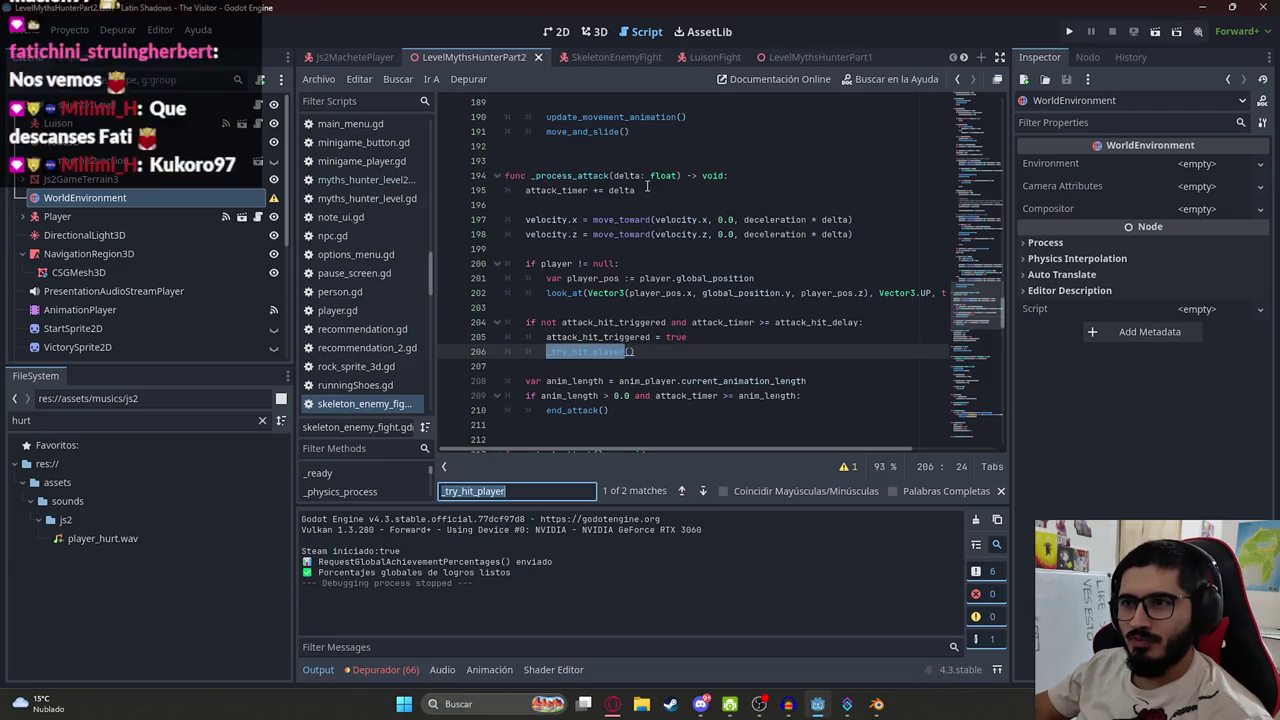
{"action": "double_click", "coordinate": [626, 323]}
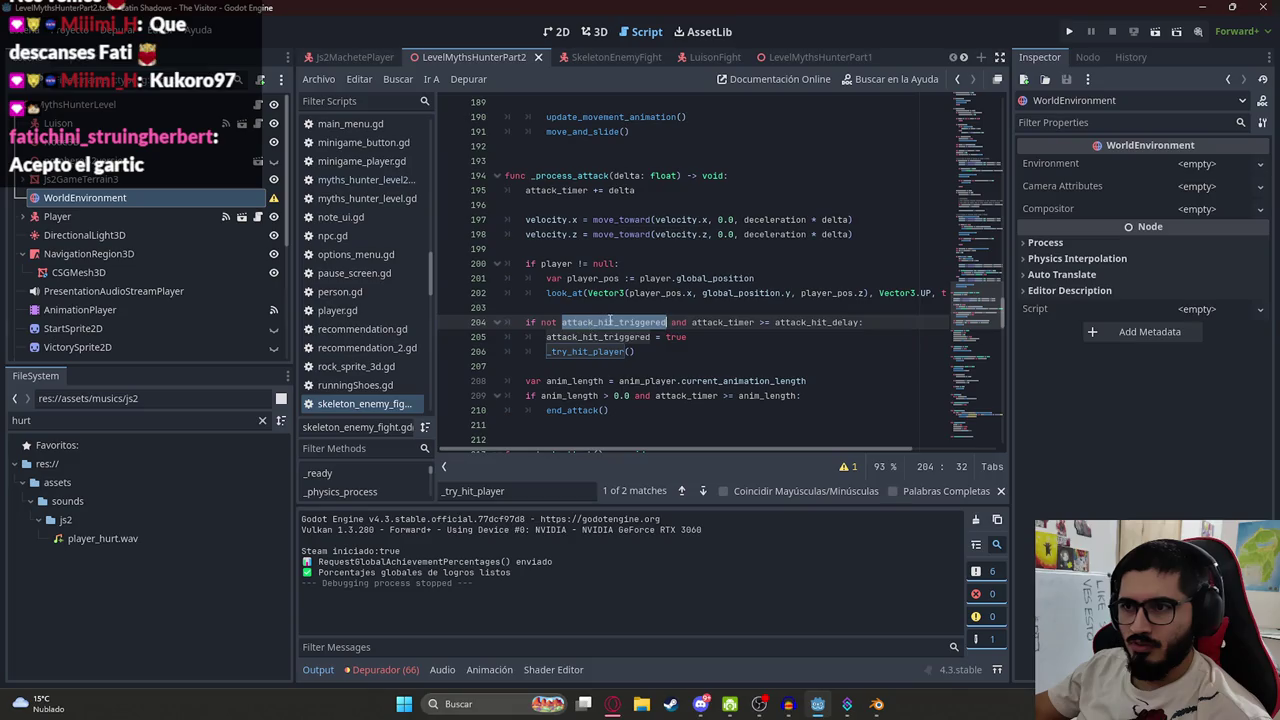
Start a new print statement as the first line of _try_hit_player
{"action": "key", "text": "ctrl+a"}
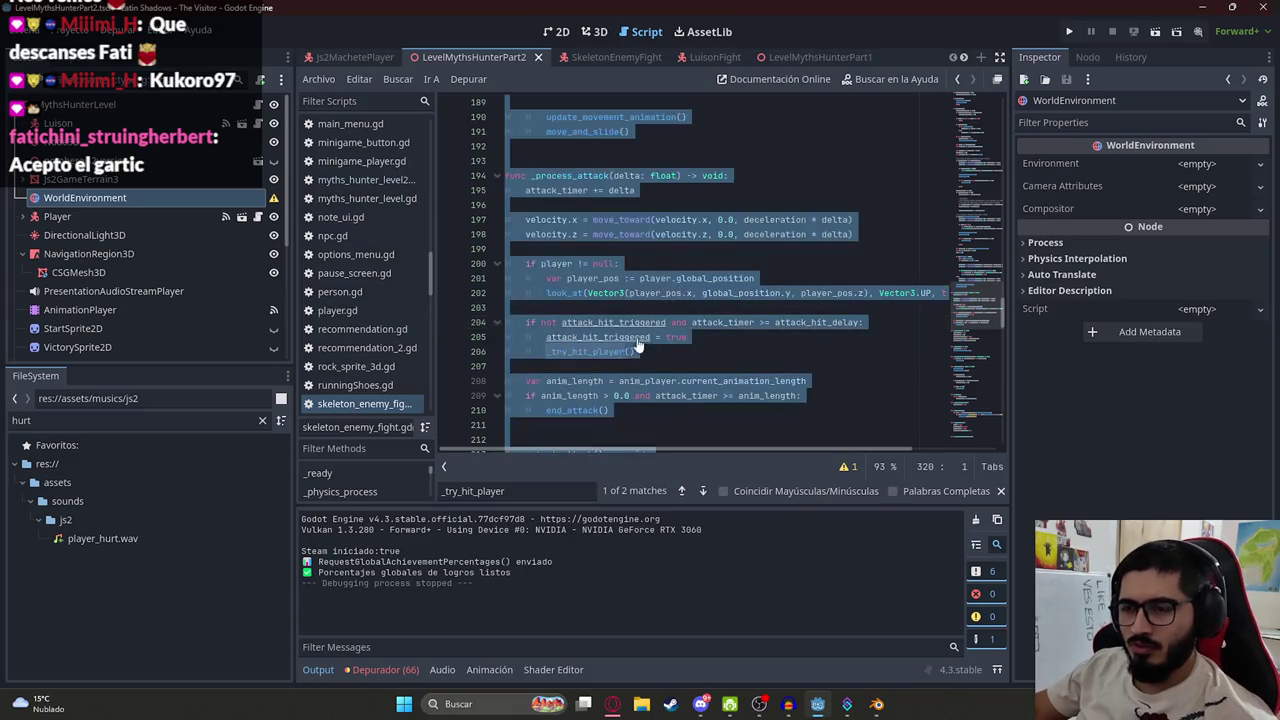
{"action": "key", "text": "alt+Tab"}
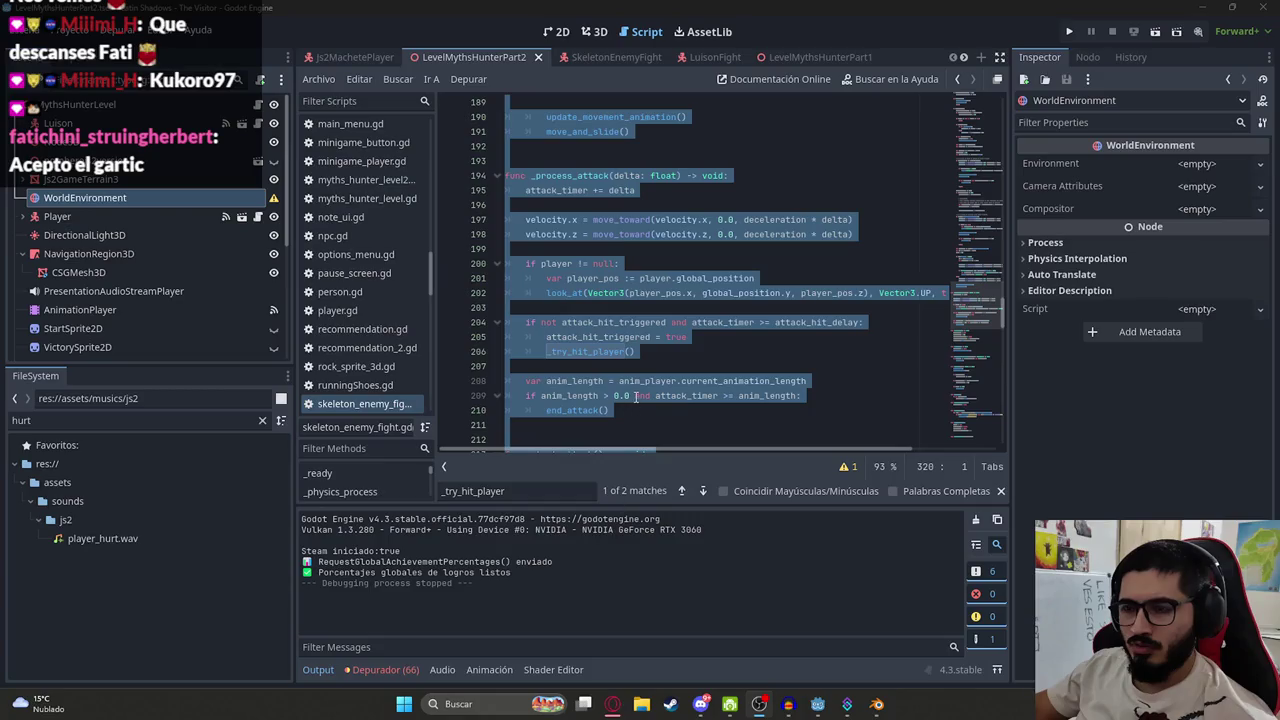
{"action": "left_click", "coordinate": [597, 352], "text": "ctrl"}
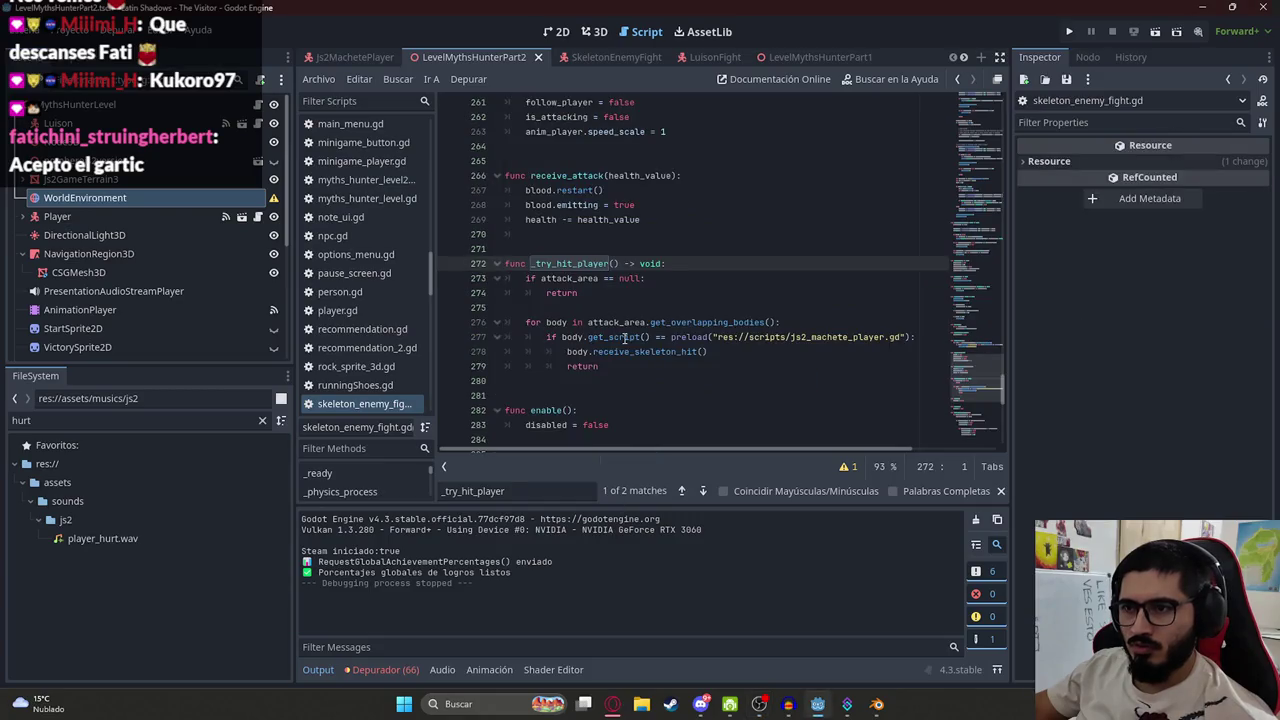
{"action": "left_click", "coordinate": [673, 263]}
{"action": "key", "text": "Return"}
{"action": "type", "text": "int("}
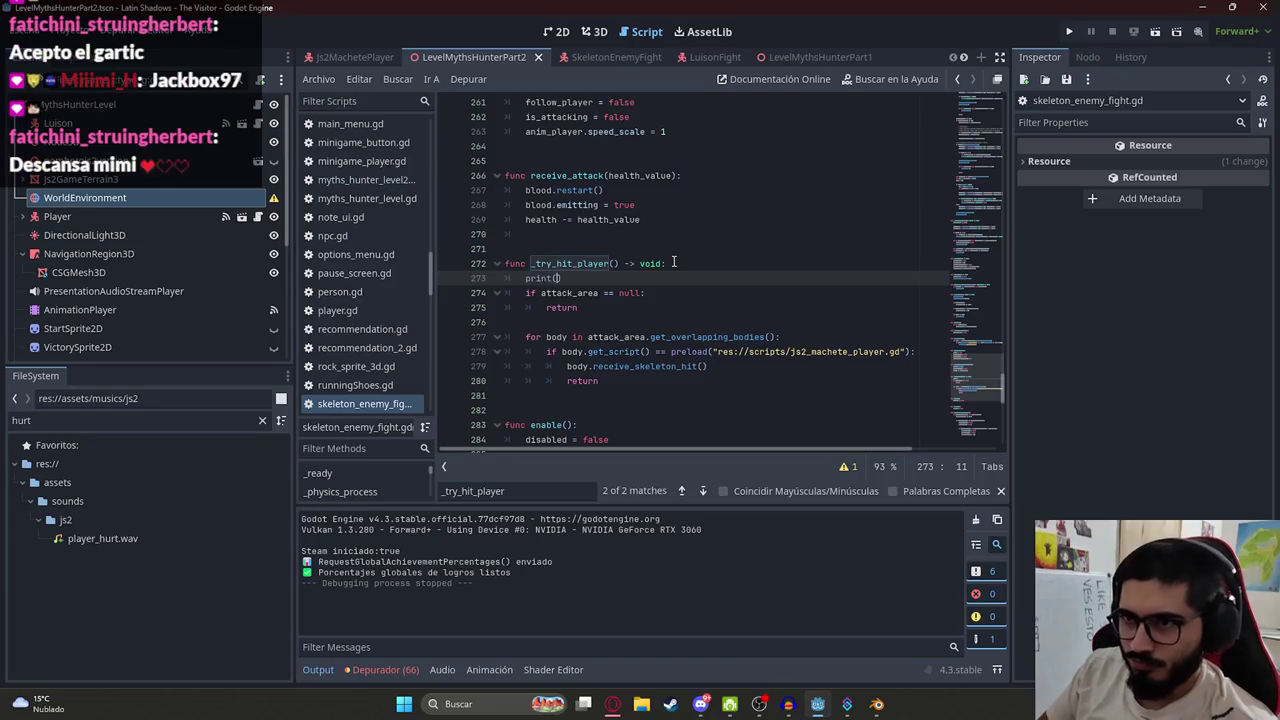
{"action": "type", "text": "\"\""}
{"action": "double_click", "coordinate": [570, 263]}
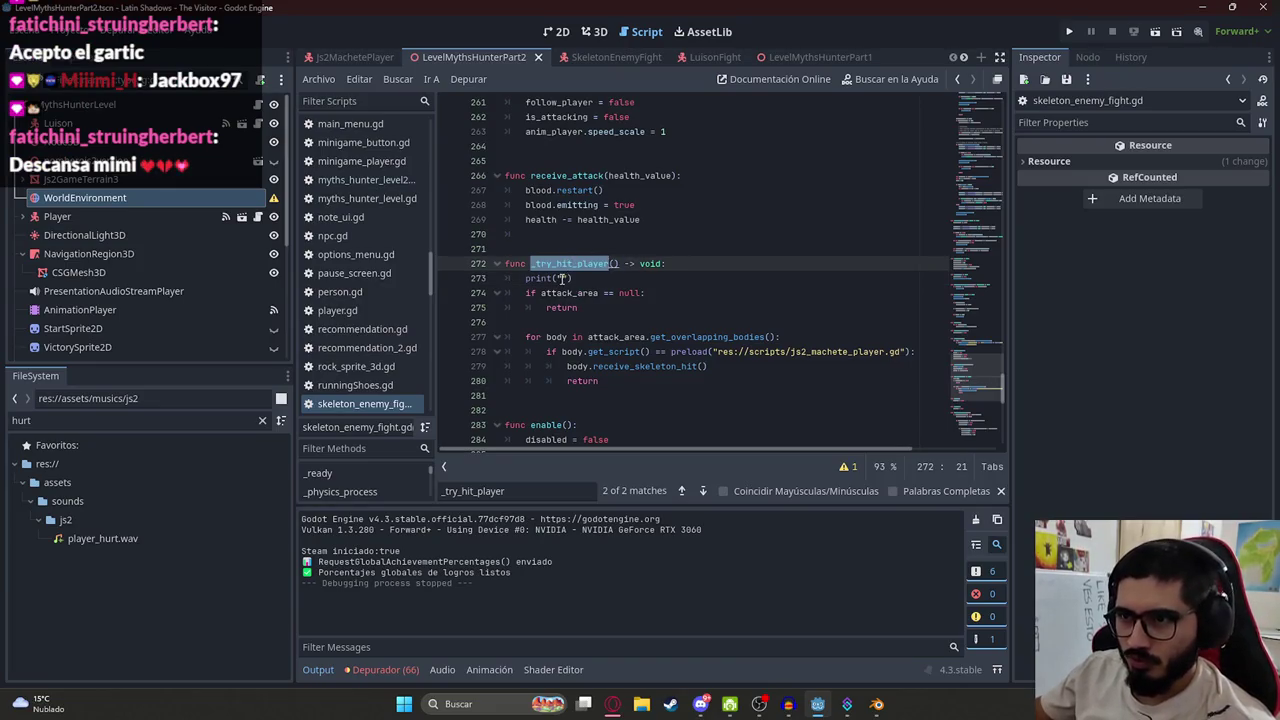
Make the print output '_try_hit_player', then playtest the level scene again
{"action": "key", "text": "ctrl+c"}
{"action": "left_click", "coordinate": [563, 278]}
{"action": "key", "text": "ctrl+v"}
{"action": "right_click", "coordinate": [431, 57]}
{"action": "left_click", "coordinate": [516, 166]}
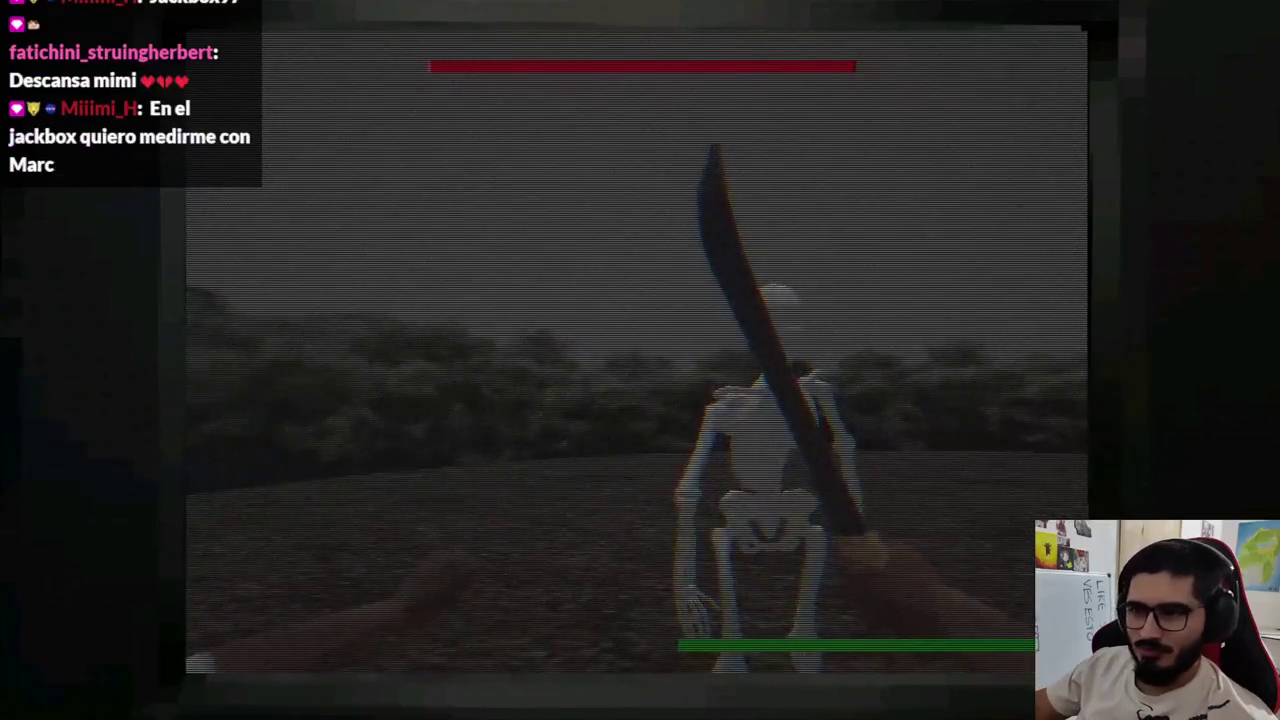
{"action": "key", "text": "super"}
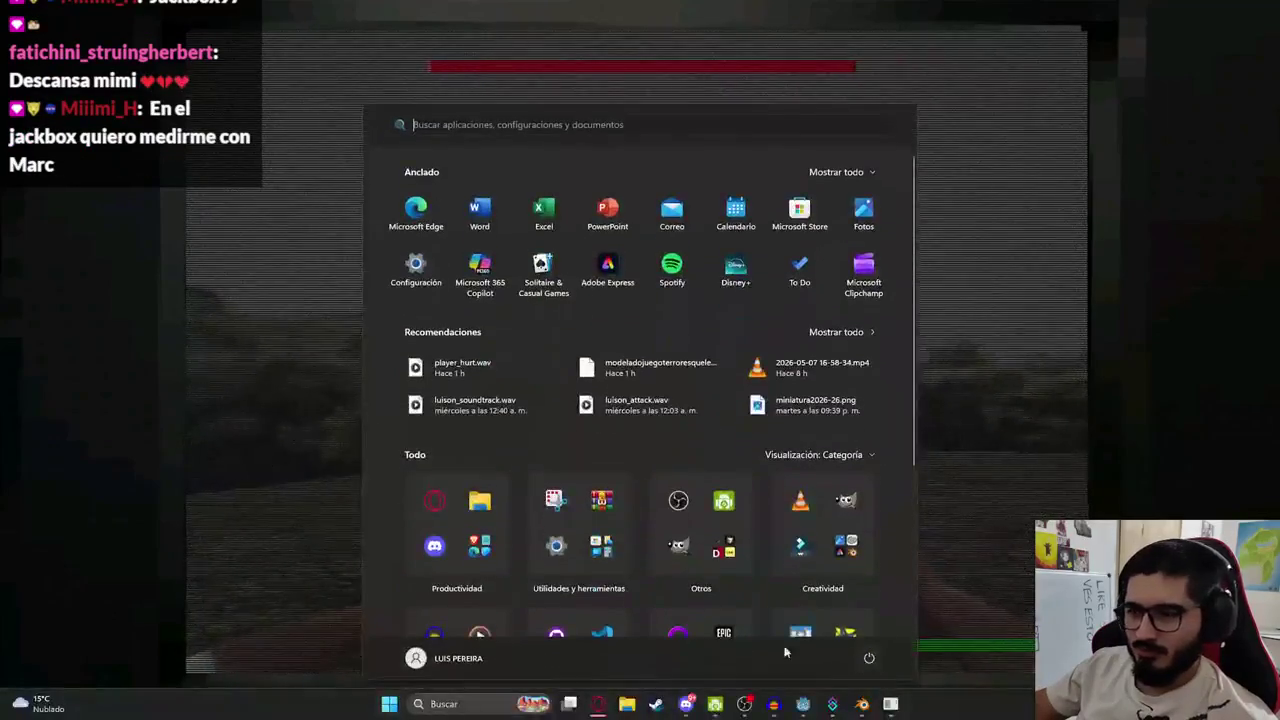
{"action": "left_click", "coordinate": [806, 708]}
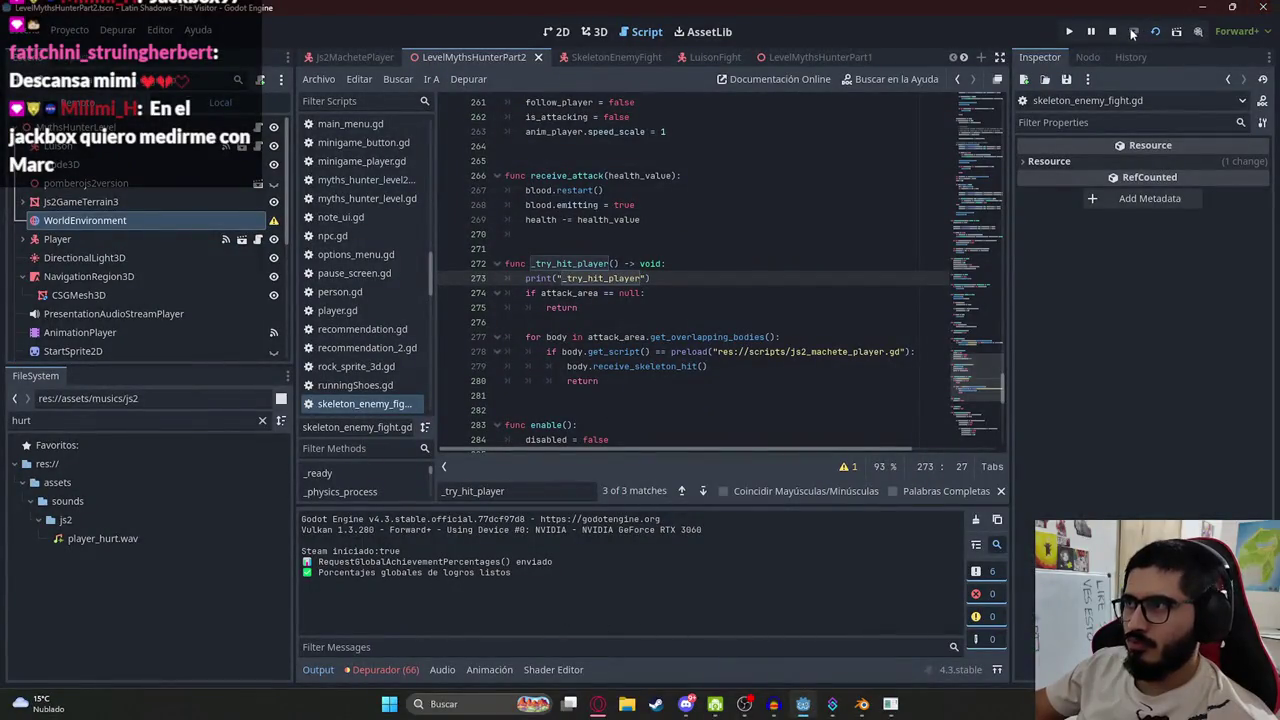
Remove the _try_hit_player debug print and copy the entire skeleton script for ChatGPT
{"action": "key", "text": "ctrl+x"}
{"action": "key", "text": "ctrl+a"}
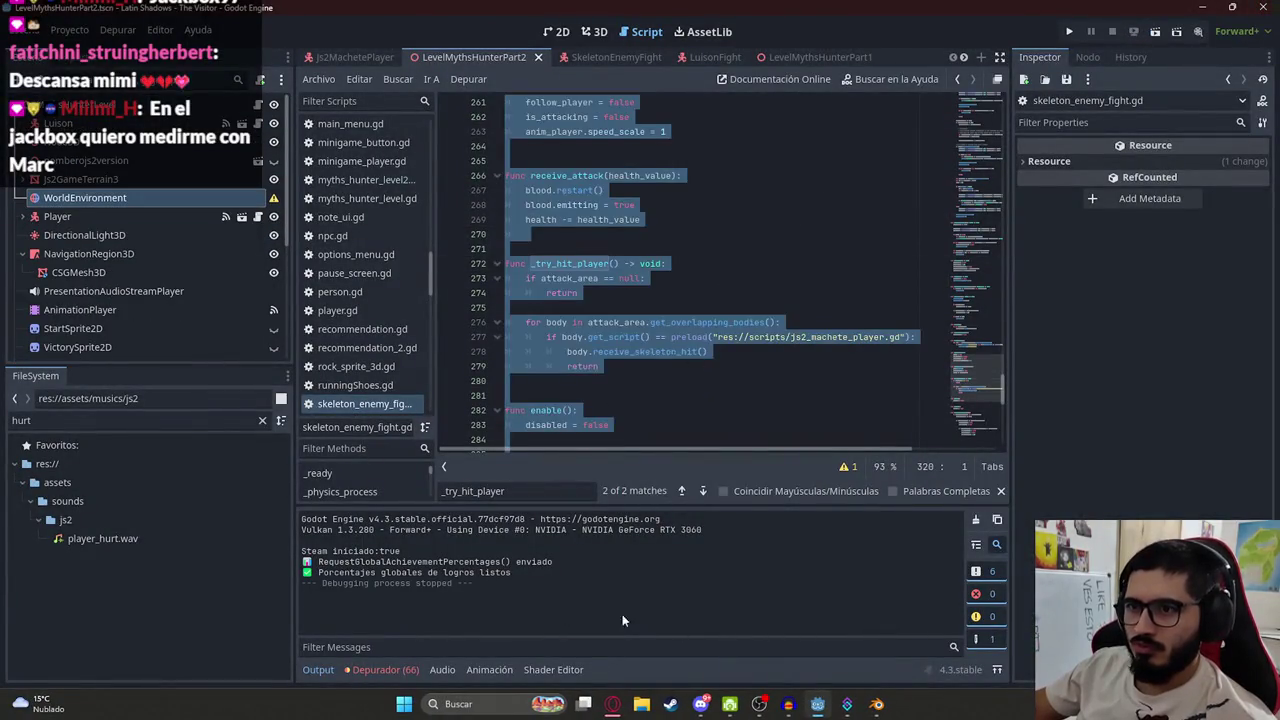
{"action": "key", "text": "ctrl+s"}
{"action": "left_click", "coordinate": [610, 706]}
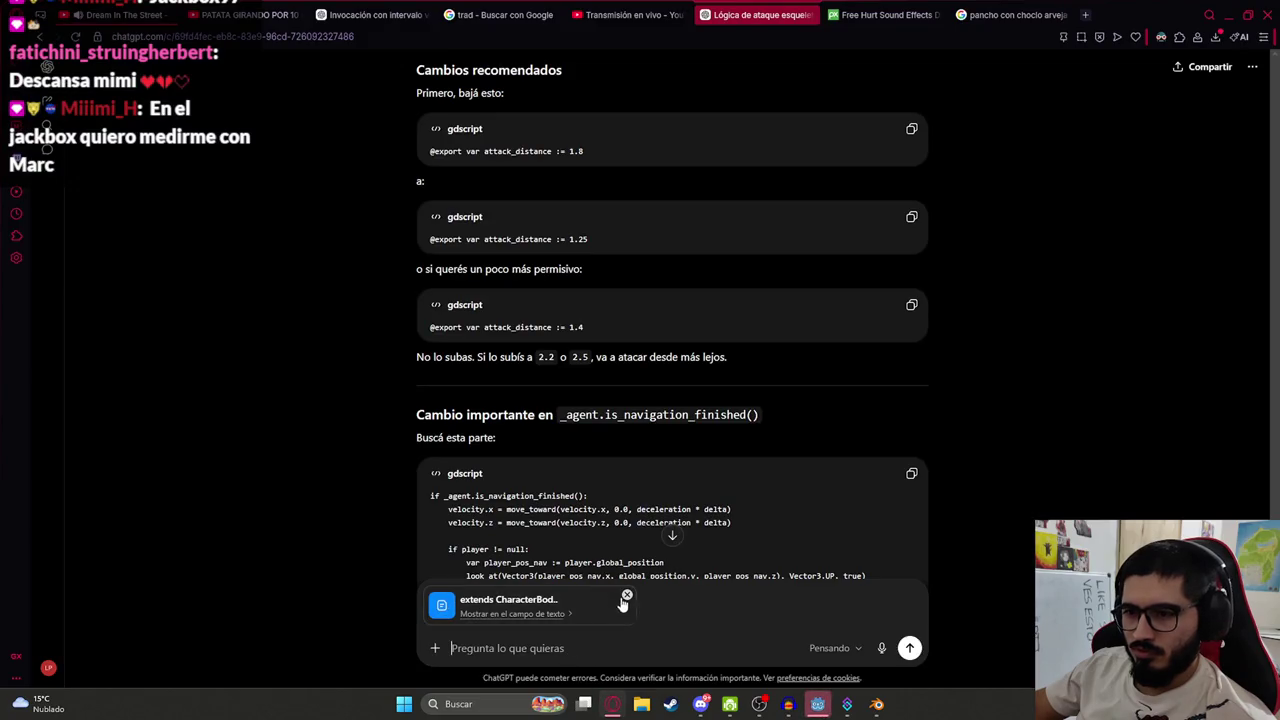
Paste the skeleton script into ChatGPT and send 'nunca lanza _try_hit_player por que?'
{"action": "left_click", "coordinate": [556, 641]}
{"action": "key", "text": "ctrl+v"}
{"action": "type", "text": "nnu"}
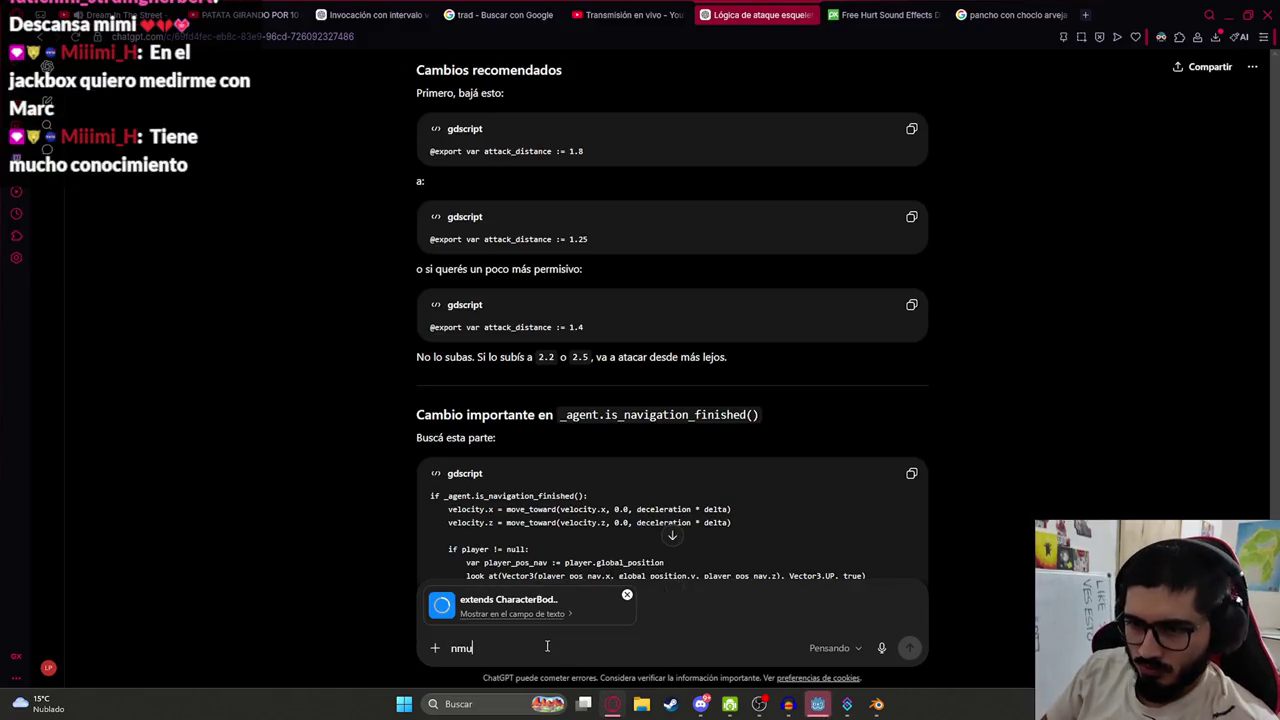
{"action": "key", "text": "BackSpace"}
{"action": "type", "text": "borra"}
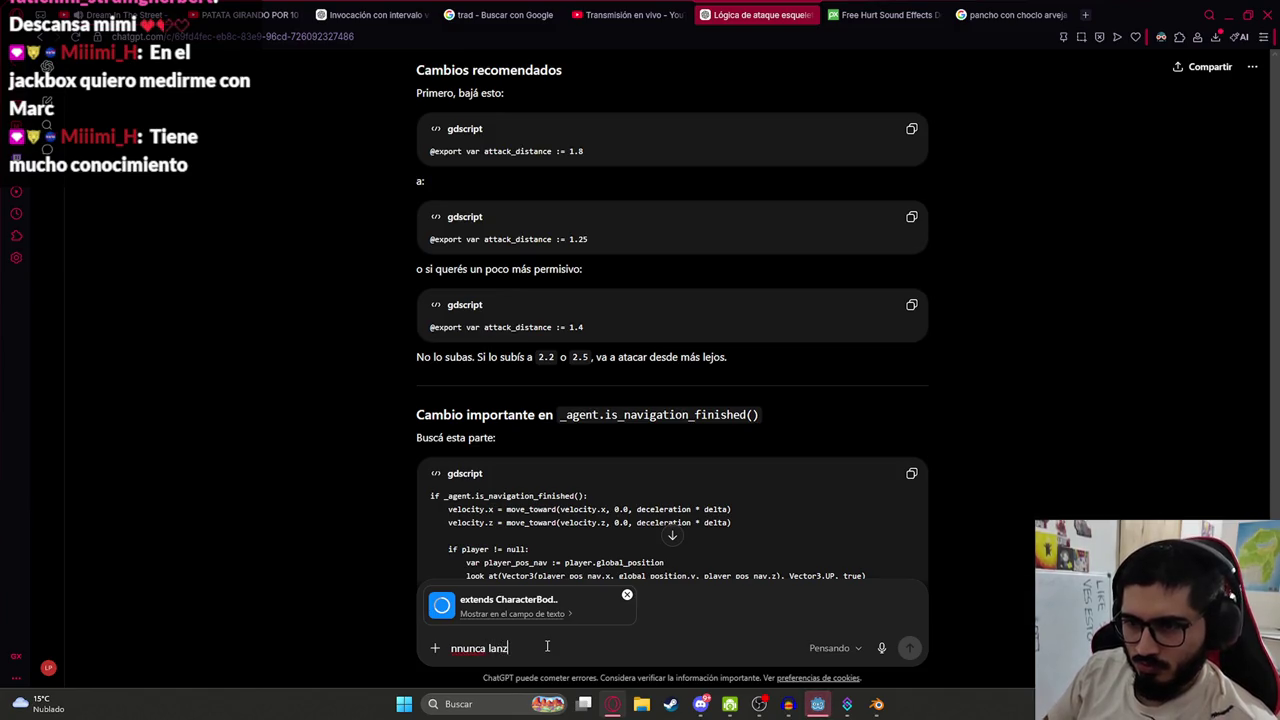
{"action": "key", "text": "alt+Tab"}
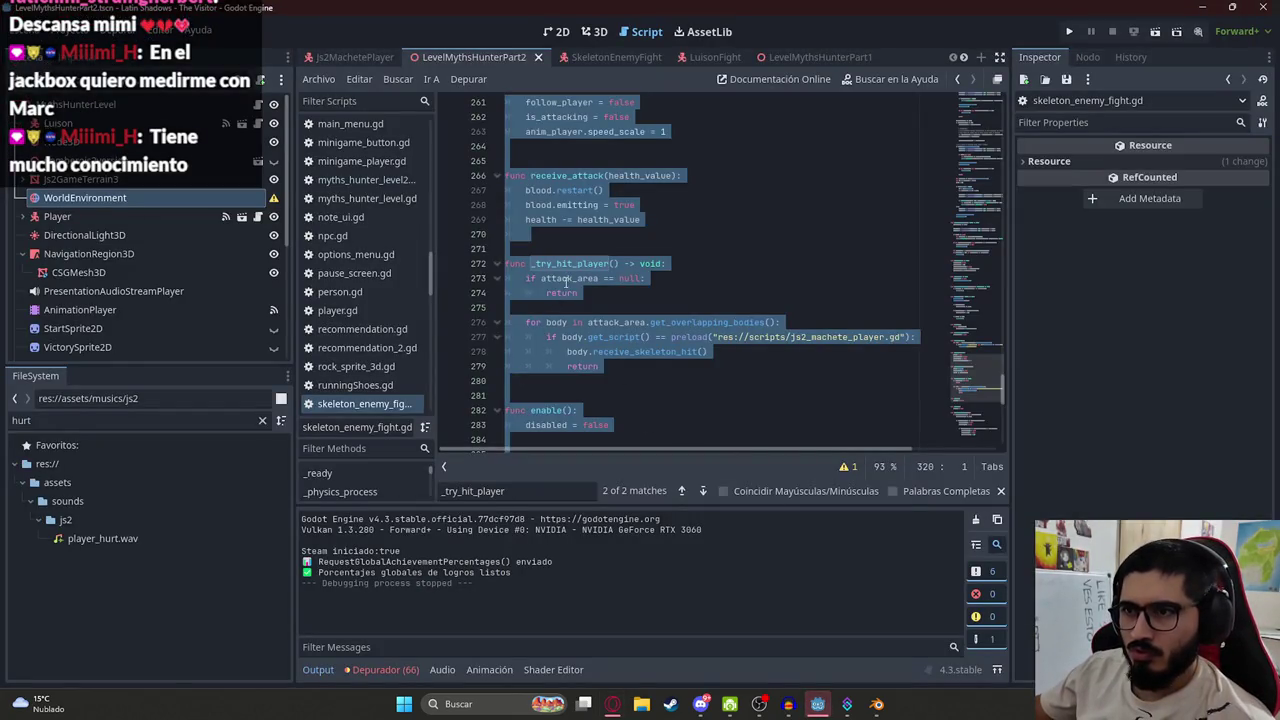
{"action": "double_click", "coordinate": [566, 279]}
{"action": "double_click", "coordinate": [568, 263]}
{"action": "key", "text": "ctrl+c"}
{"action": "key", "text": "alt+Tab"}
{"action": "key", "text": "ctrl+v"}
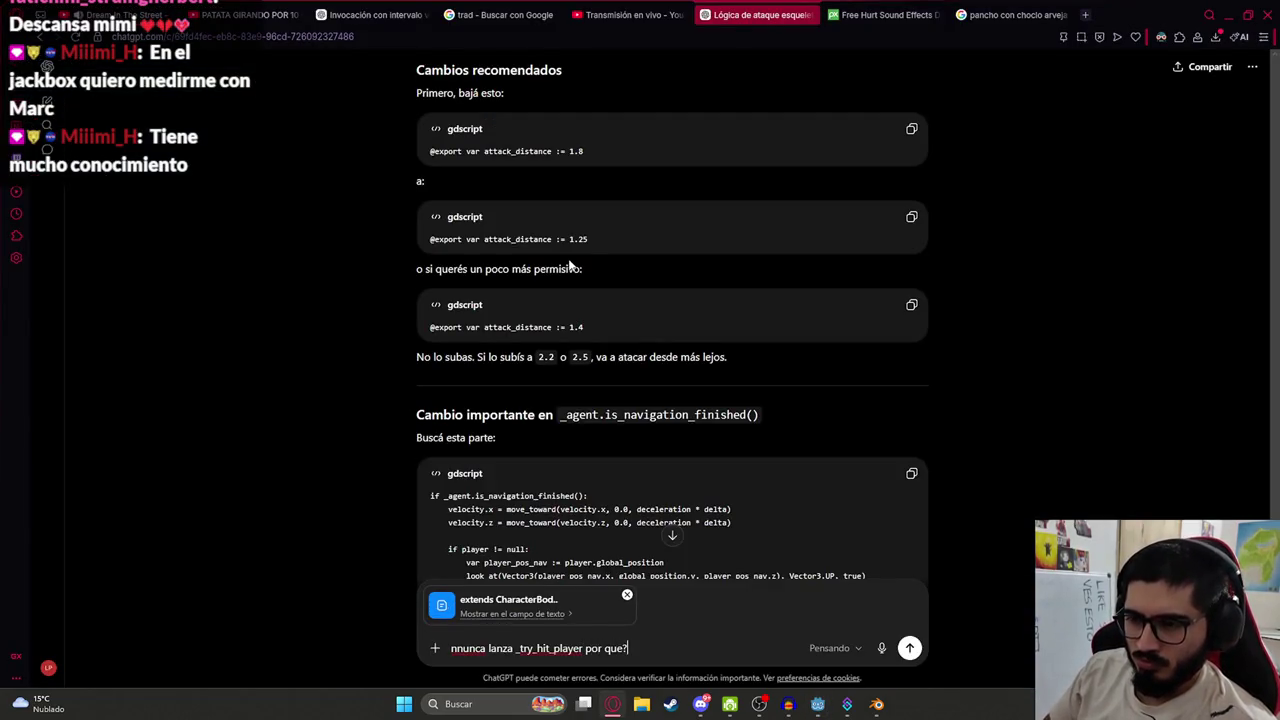
{"action": "key", "text": "Return"}
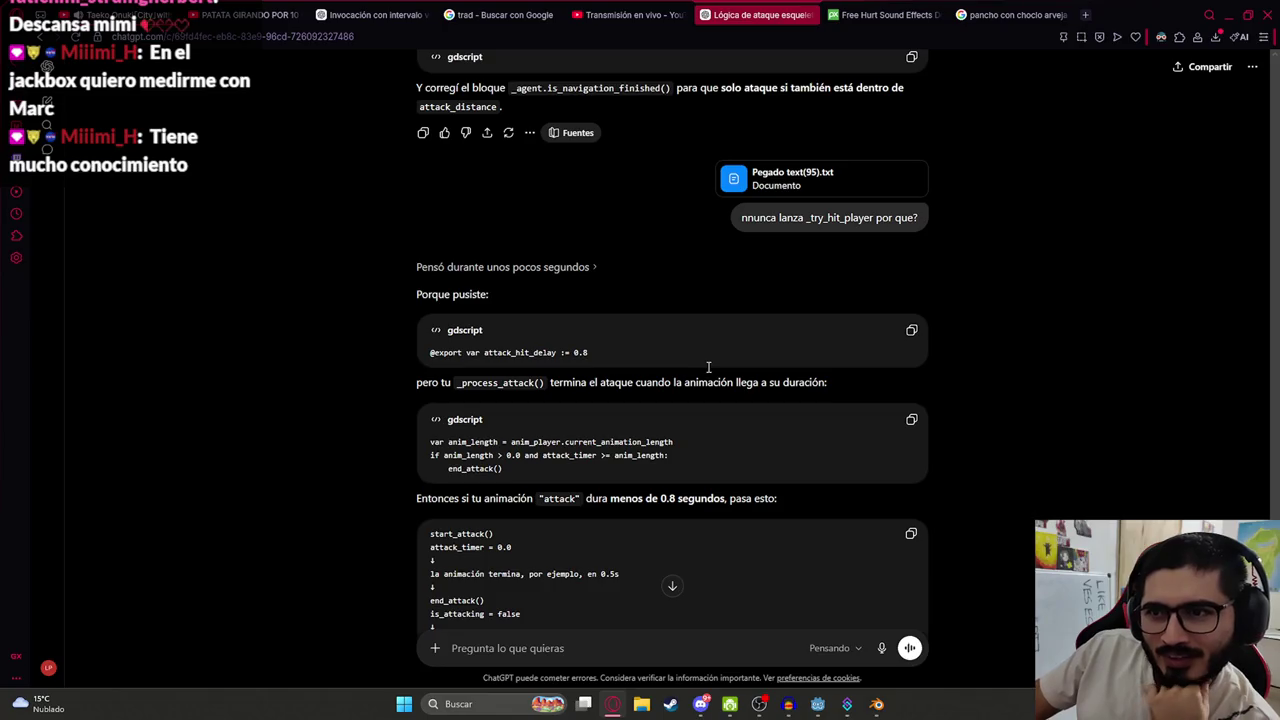
Read ChatGPT's answer: lower attack_hit_delay from 0.8 to 0.35/0.45 and rewrite _process_attack()
{"action": "double_click", "coordinate": [500, 352]}
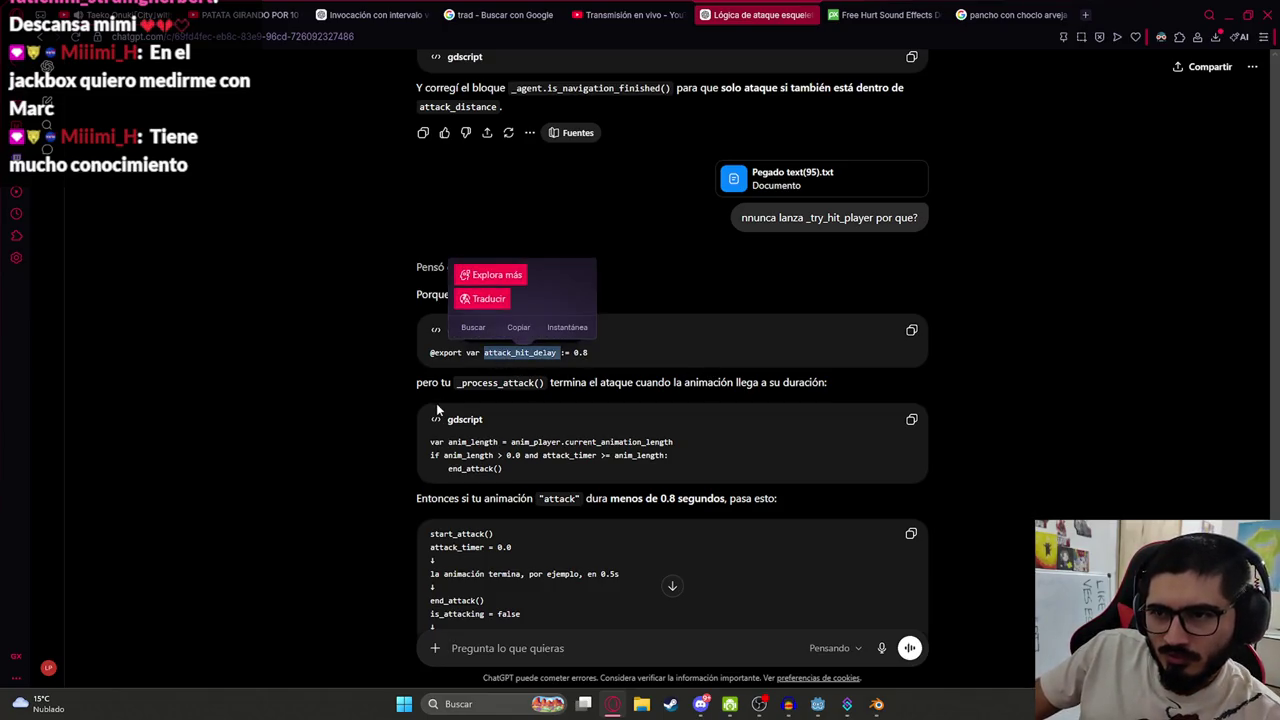
{"action": "left_click", "coordinate": [648, 389]}
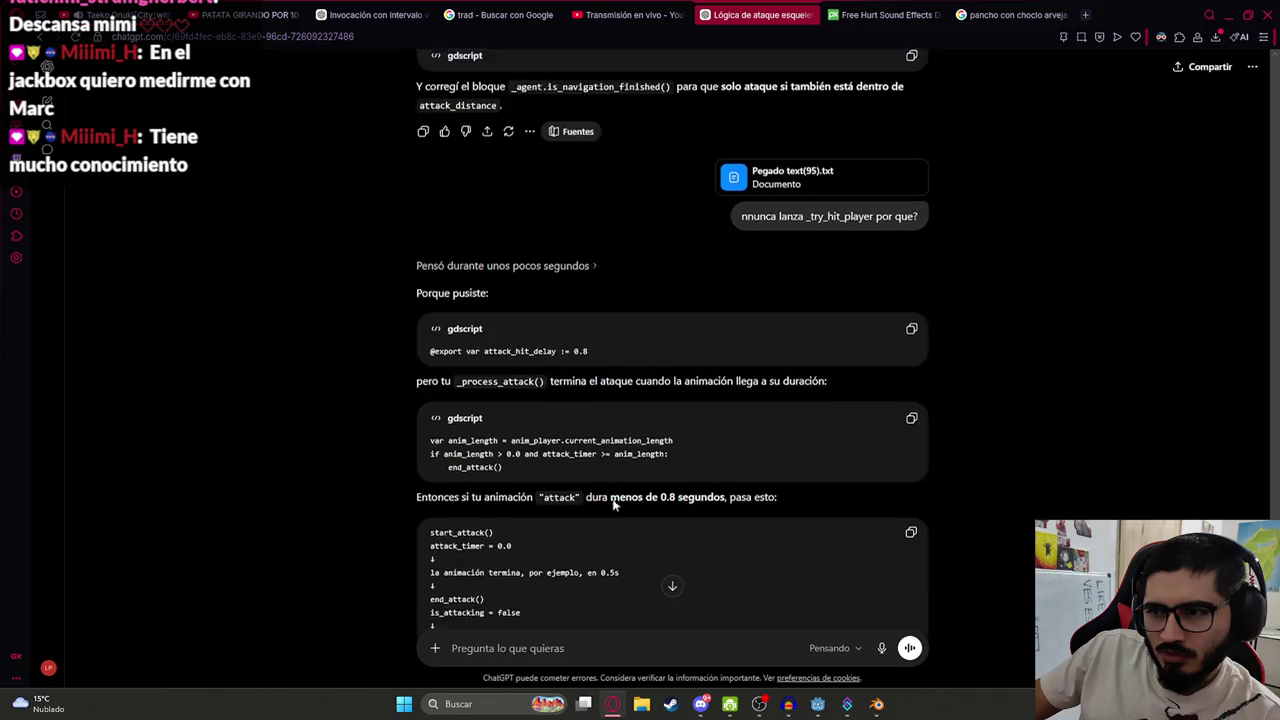
{"action": "scroll", "coordinate": [588, 338], "scroll_direction": "down", "scroll_amount": 2}
{"action": "scroll", "coordinate": [482, 393], "scroll_direction": "down", "scroll_amount": 1}
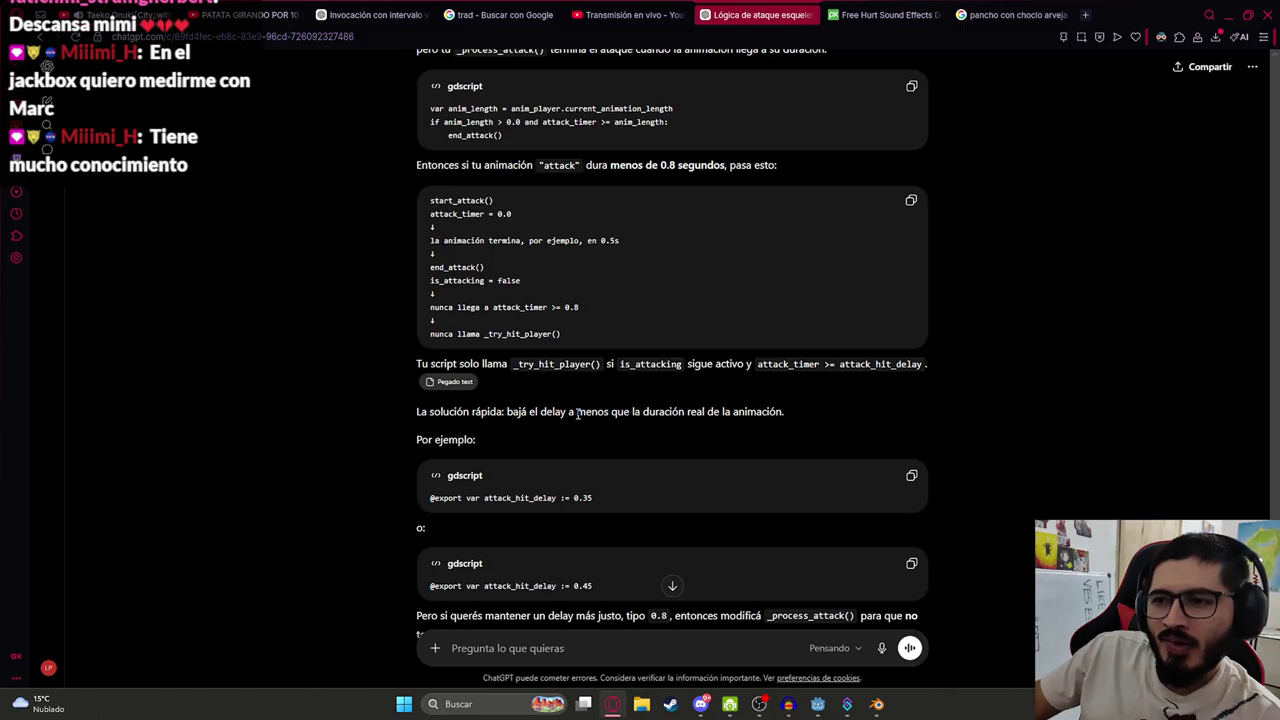
{"action": "double_click", "coordinate": [537, 502]}
{"action": "left_click", "coordinate": [621, 522]}
{"action": "scroll", "coordinate": [621, 522], "scroll_direction": "down", "scroll_amount": 1}
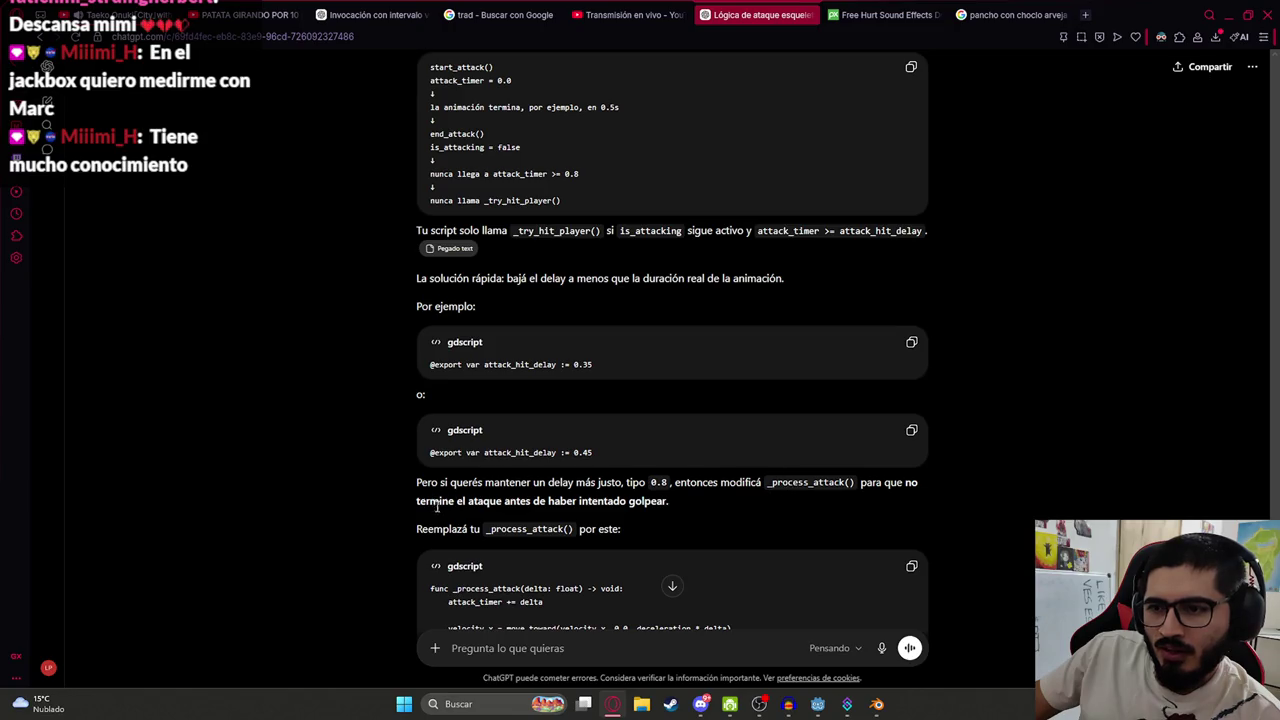
{"action": "scroll", "coordinate": [508, 513], "scroll_direction": "down", "scroll_amount": 2}
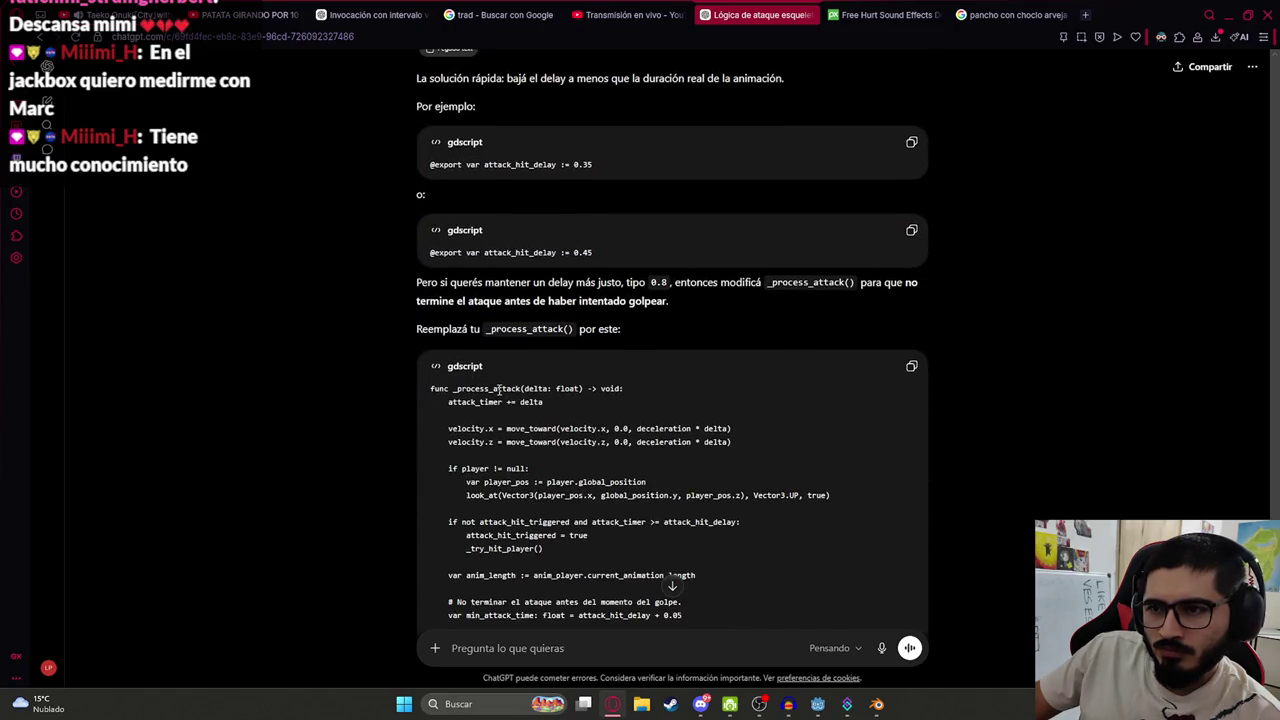
{"action": "double_click", "coordinate": [498, 388]}
{"action": "scroll", "coordinate": [649, 410], "scroll_direction": "down", "scroll_amount": 2}
{"action": "left_click", "coordinate": [660, 410]}
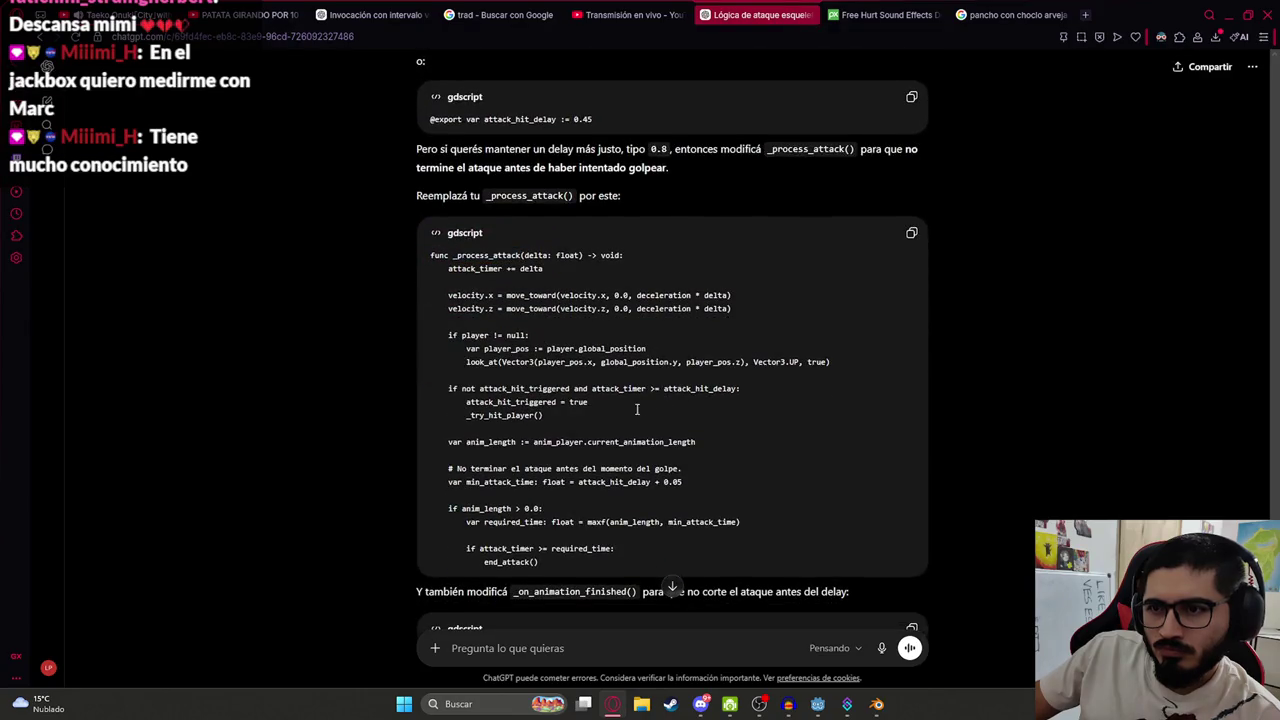
{"action": "scroll", "coordinate": [617, 428], "scroll_direction": "down", "scroll_amount": 1}
{"action": "scroll", "coordinate": [600, 527], "scroll_direction": "down", "scroll_amount": 3}
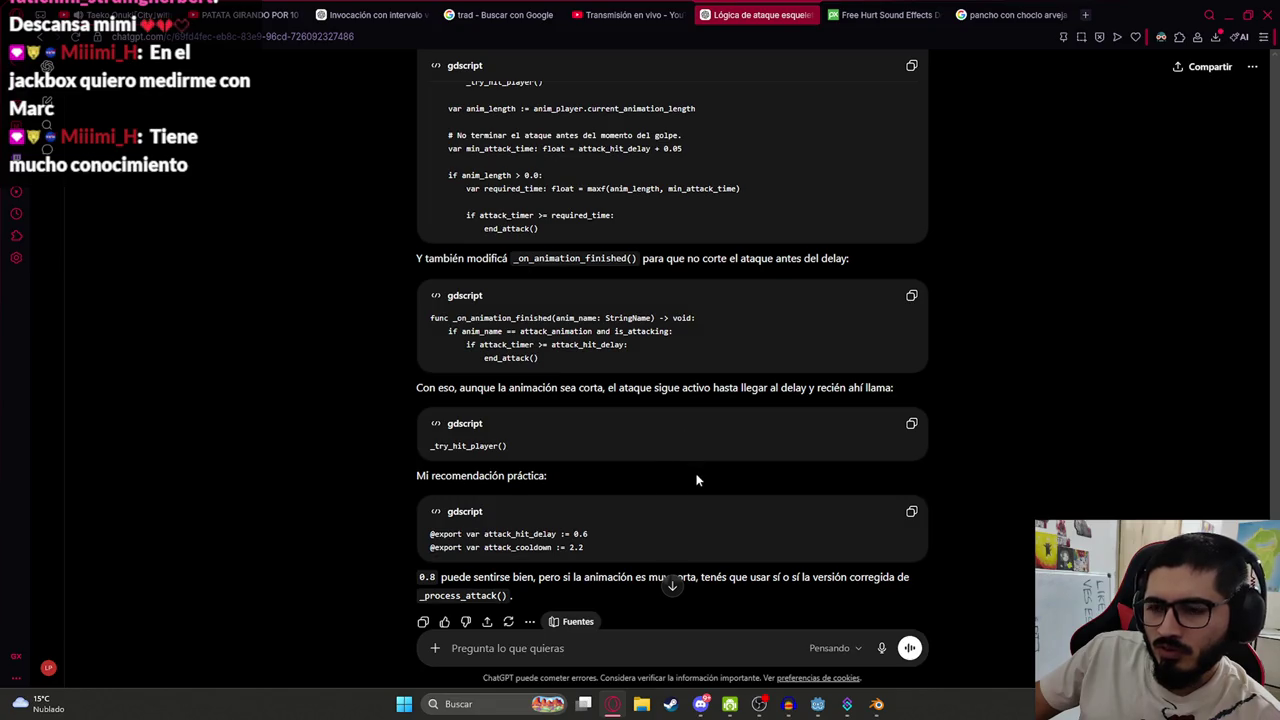
{"action": "scroll", "coordinate": [693, 481], "scroll_direction": "up", "scroll_amount": 7}
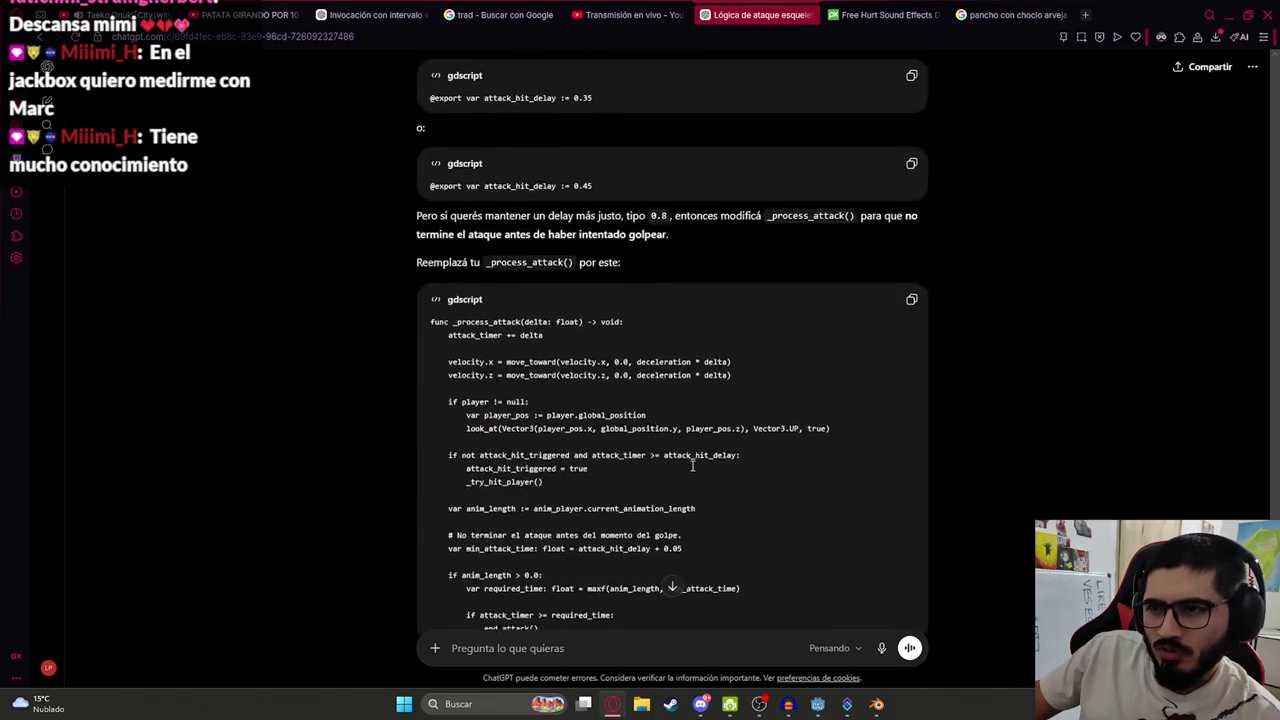
{"action": "key", "text": "alt+Tab"}
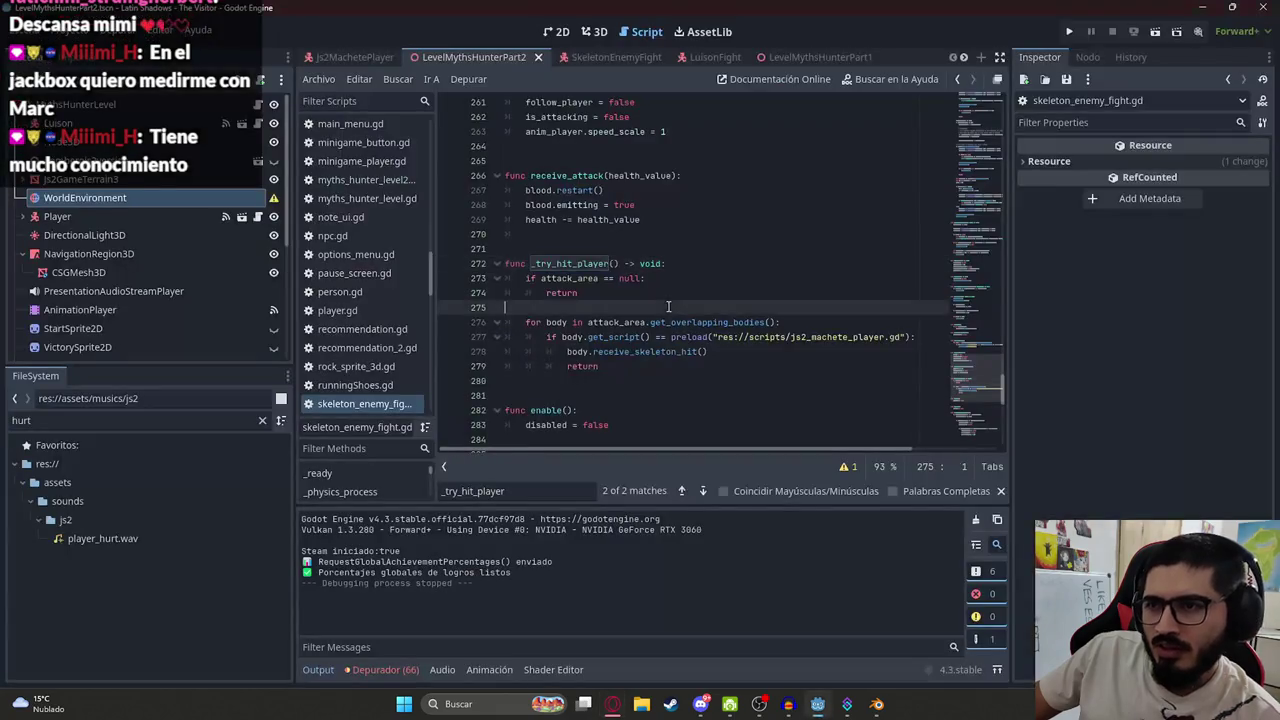
Revert the stray print line and set attack_hit_delay to 0.35 instead of 0.8
{"action": "type", "text": "print()"}
{"action": "key", "text": "ctrl+z"}
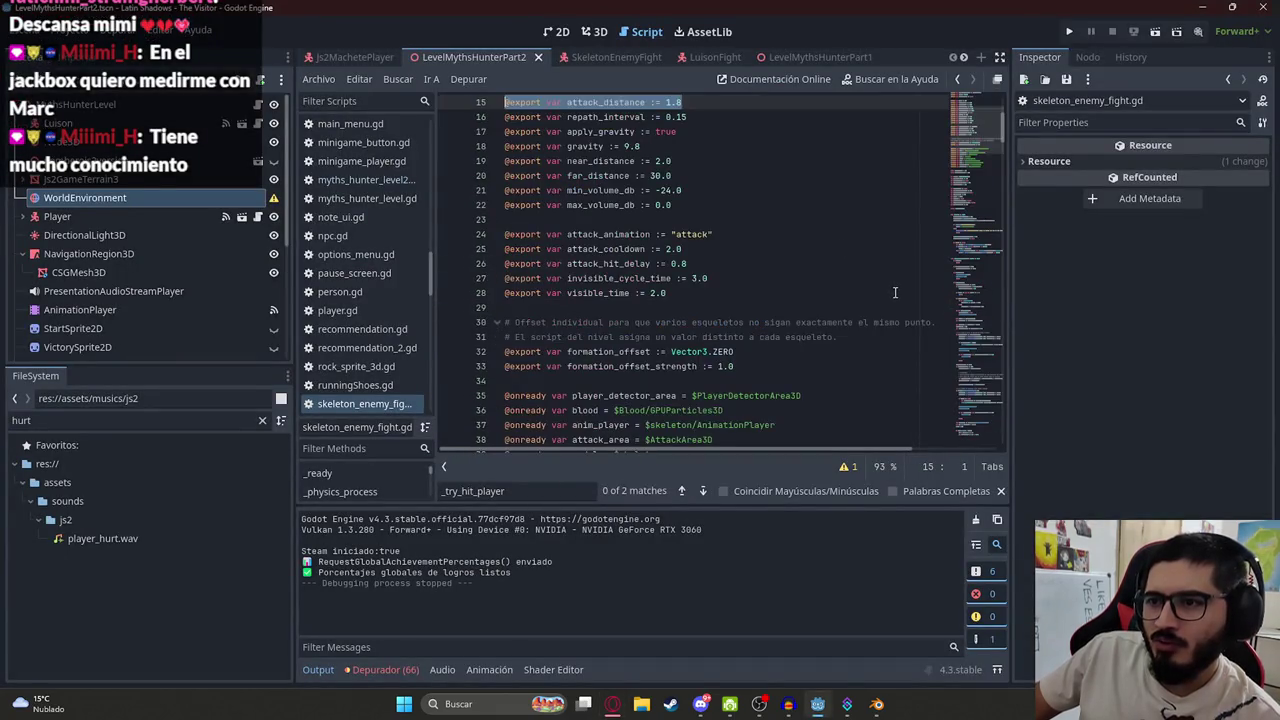
{"action": "key", "text": "ctrl+z"}
{"action": "key", "text": "ctrl+z"}
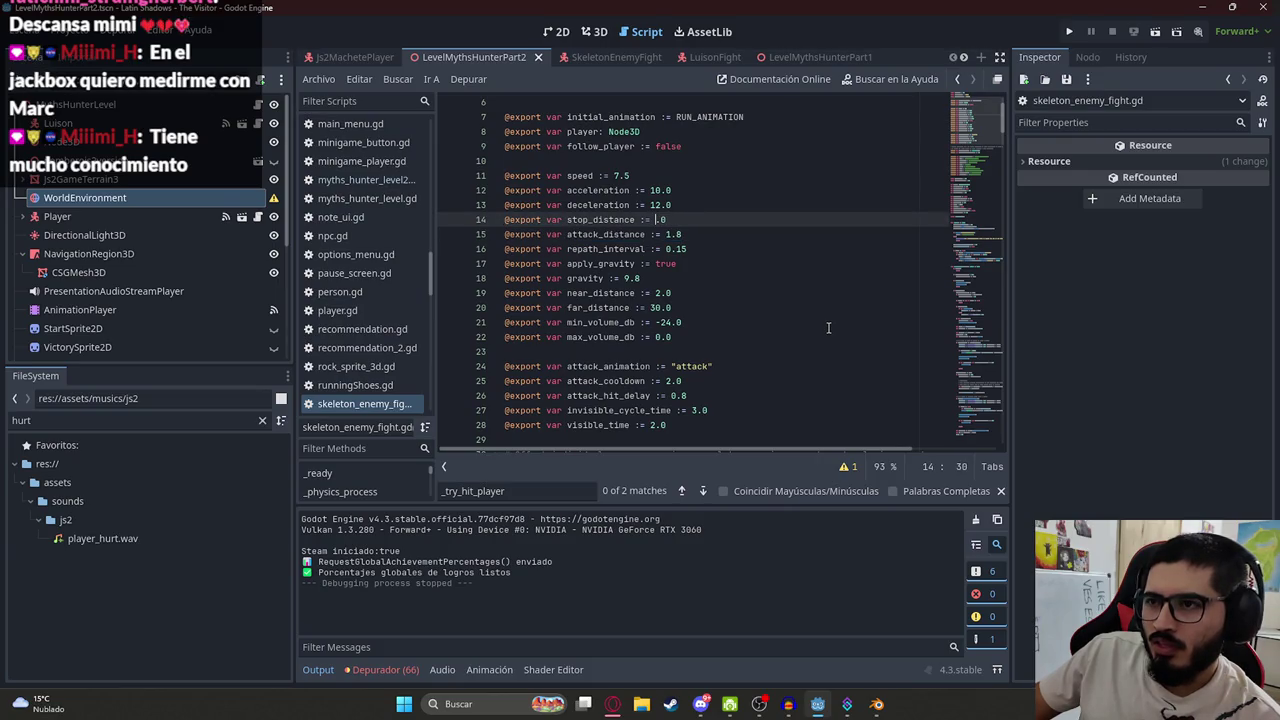
{"action": "key", "text": "ctrl+z"}
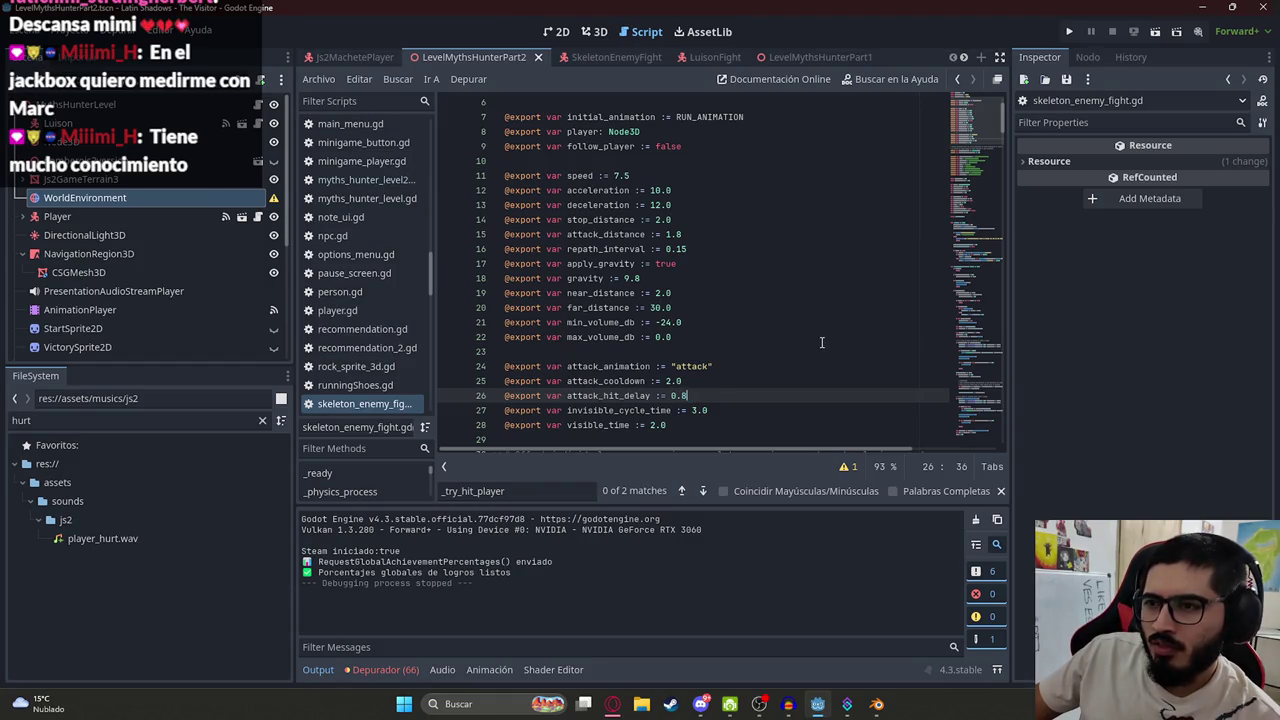
{"action": "key", "text": "ctrl+z"}
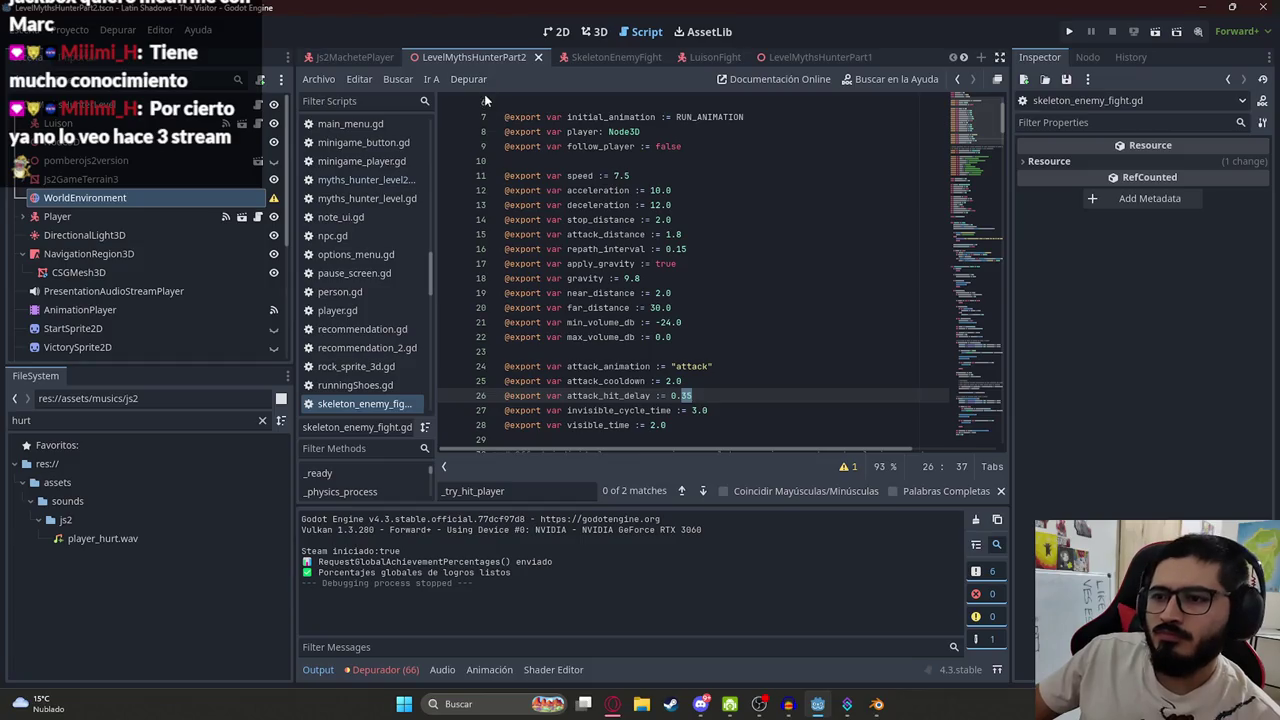
Save the scene and script, then launch the game with F5 to playtest
{"action": "right_click", "coordinate": [424, 60]}
{"action": "left_click", "coordinate": [504, 178]}
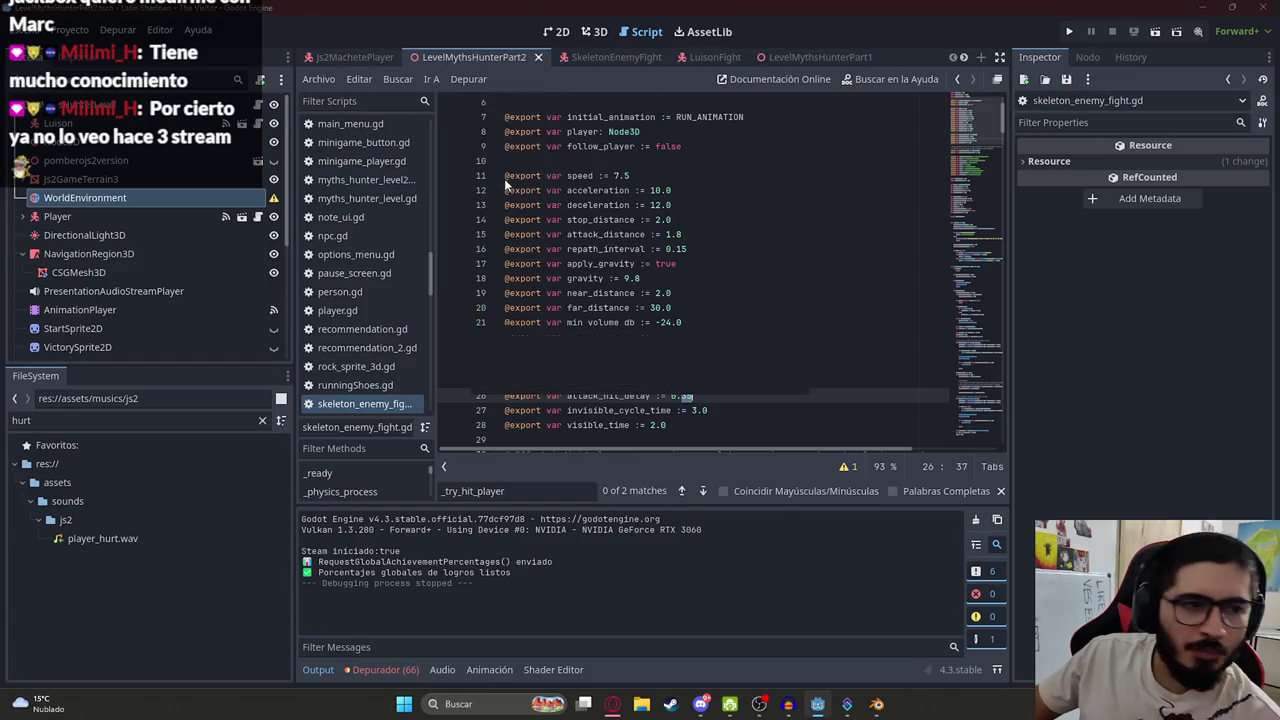
{"action": "key", "text": "F5"}
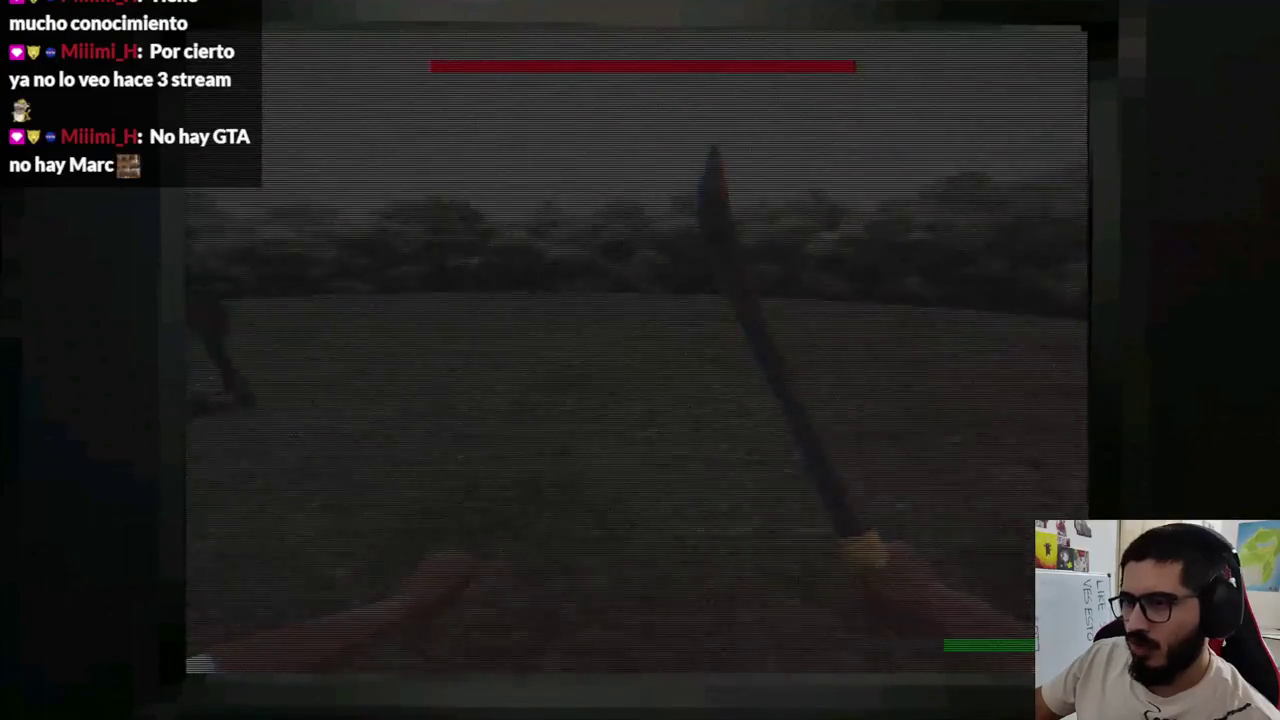
Stop the skeleton fight playtest and return to skeleton_enemy_fight.gd
{"action": "key", "text": "F8"}
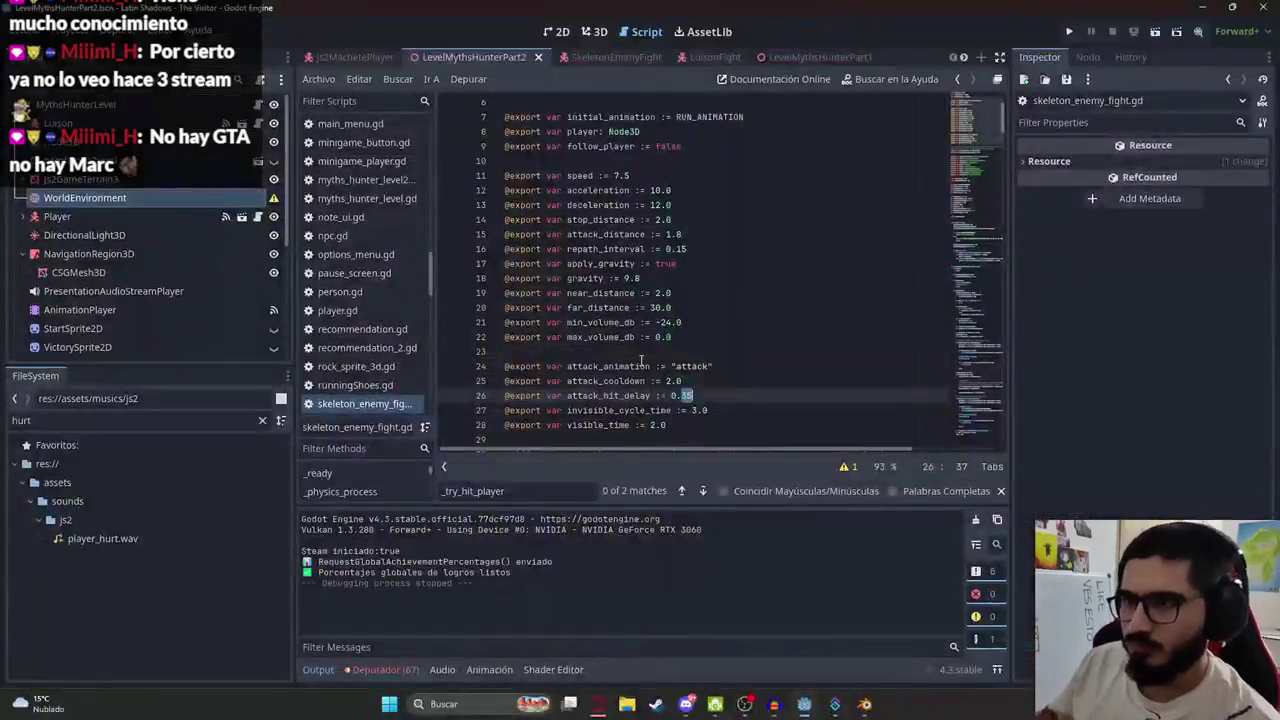
Review far_distance, apply_gravity, repath_interval, near_distance and the 0.35 attack_hit_delay
{"action": "left_click", "coordinate": [687, 310]}
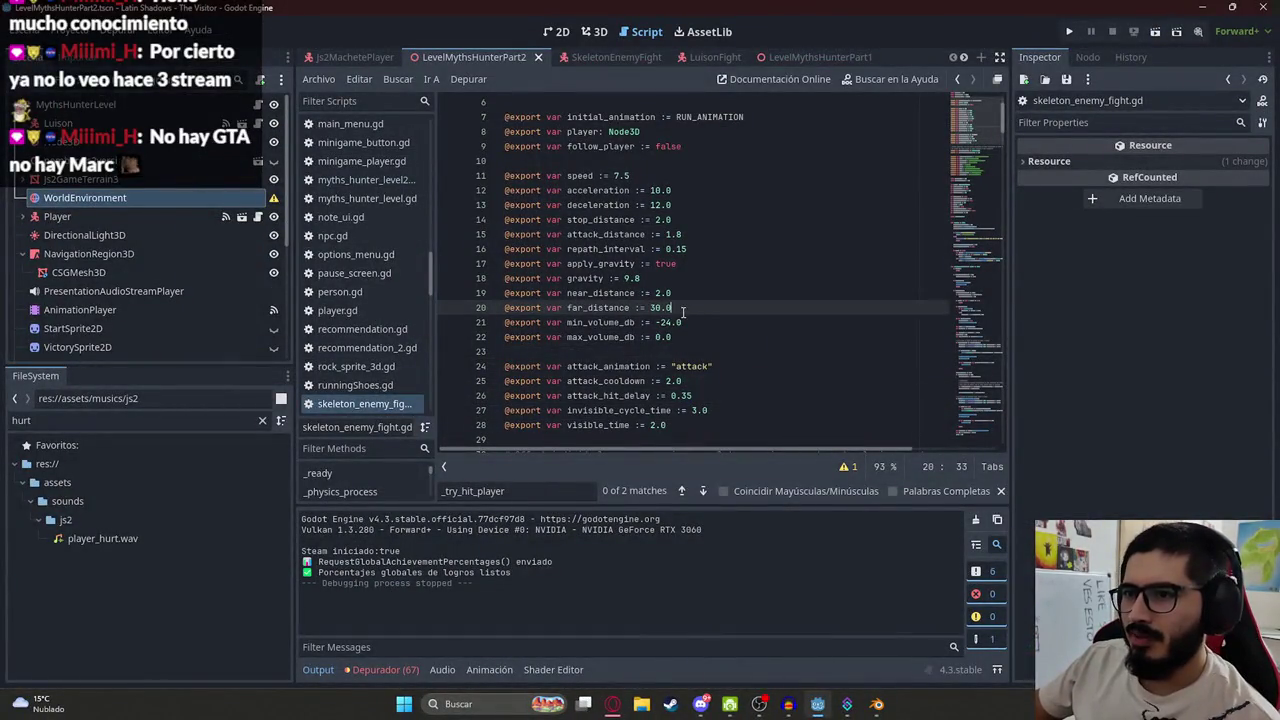
{"action": "left_click", "coordinate": [646, 264]}
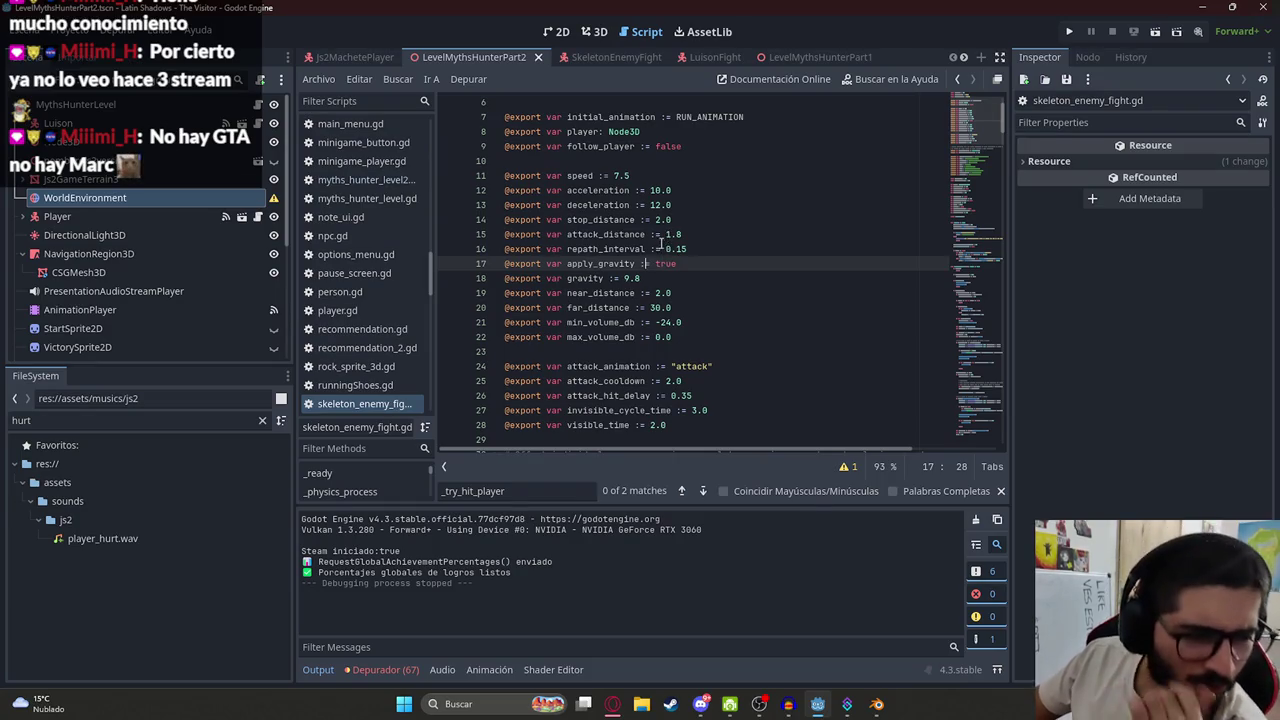
{"action": "left_click", "coordinate": [668, 249]}
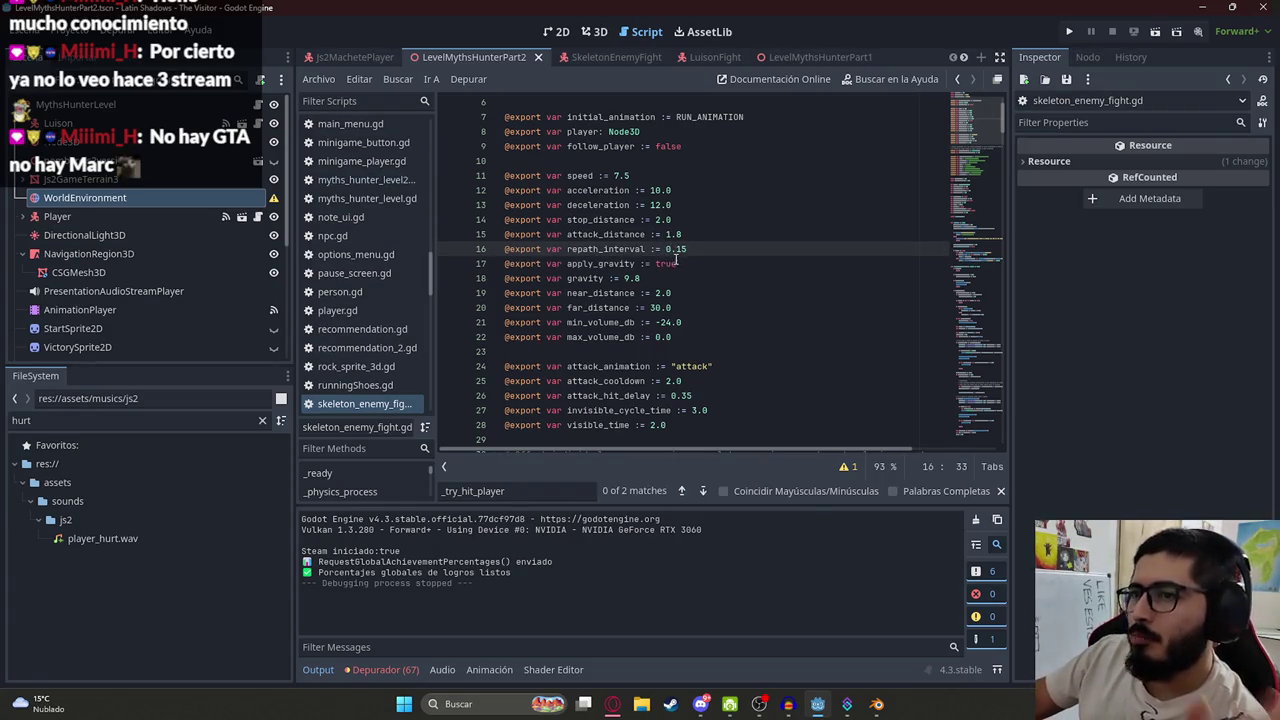
{"action": "left_click", "coordinate": [700, 290]}
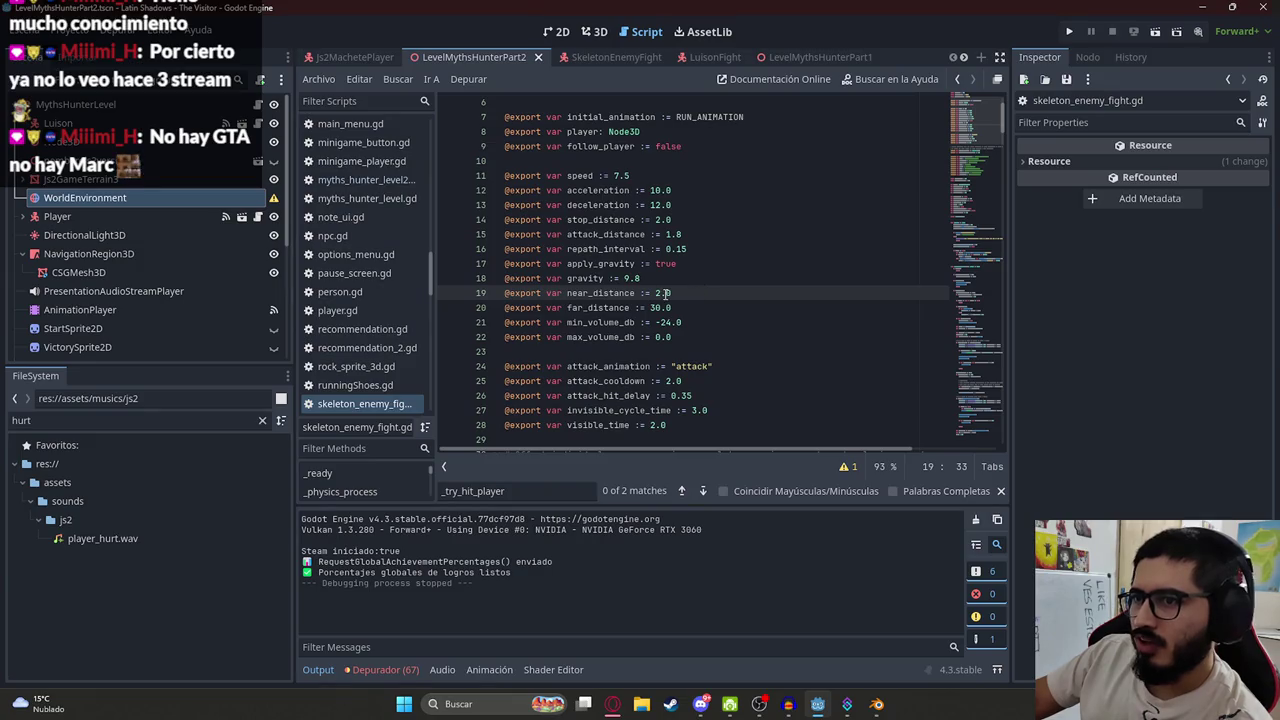
{"action": "left_click", "coordinate": [752, 337]}
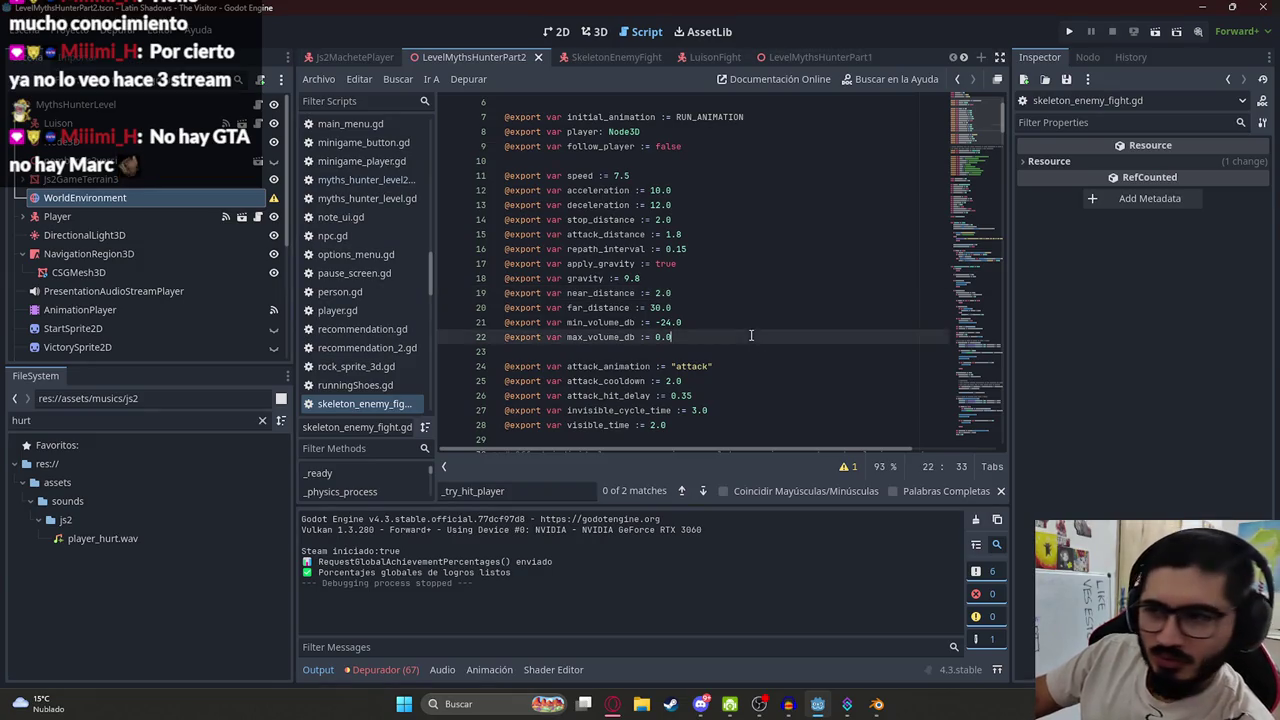
{"action": "scroll", "coordinate": [745, 345], "scroll_direction": "down", "scroll_amount": 1}
{"action": "left_click", "coordinate": [741, 355]}
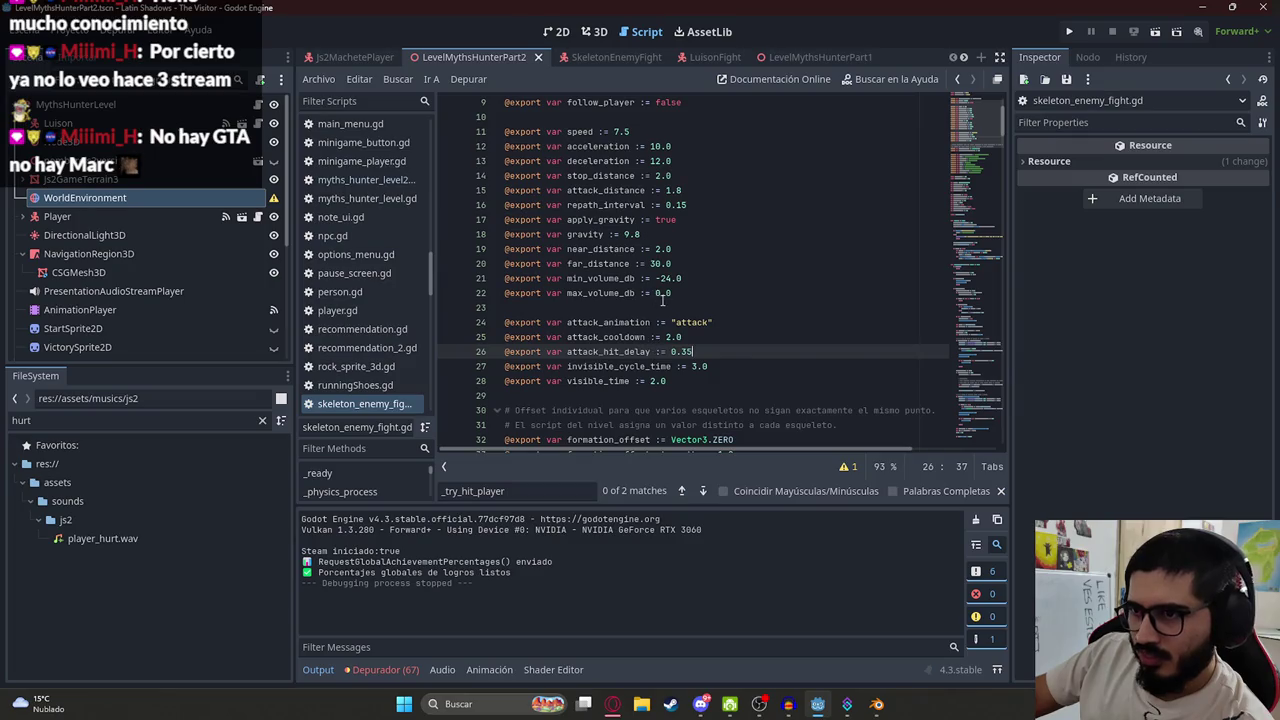
Check max_volume_db, invisible_cycle_time and TIME_WHISTLE, then search the script for stop_distance
{"action": "left_click", "coordinate": [662, 293]}
{"action": "scroll", "coordinate": [662, 280], "scroll_direction": "down", "scroll_amount": 2}
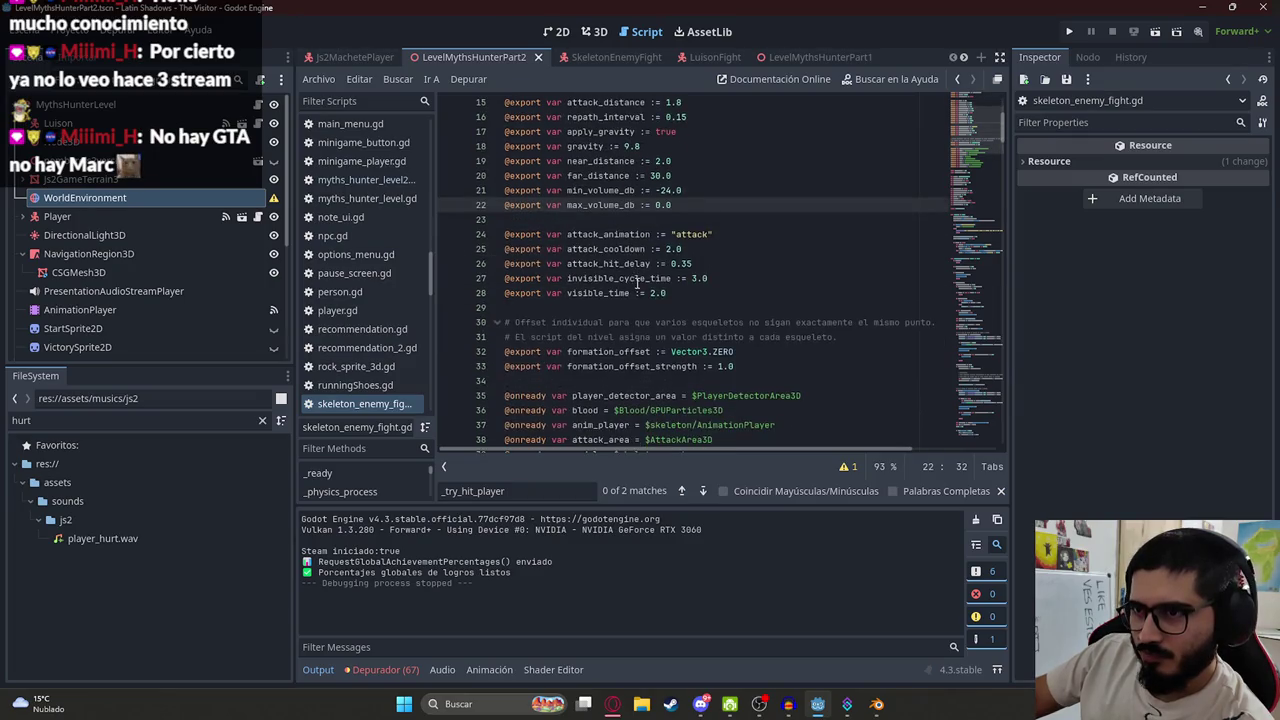
{"action": "left_click", "coordinate": [369, 407]}
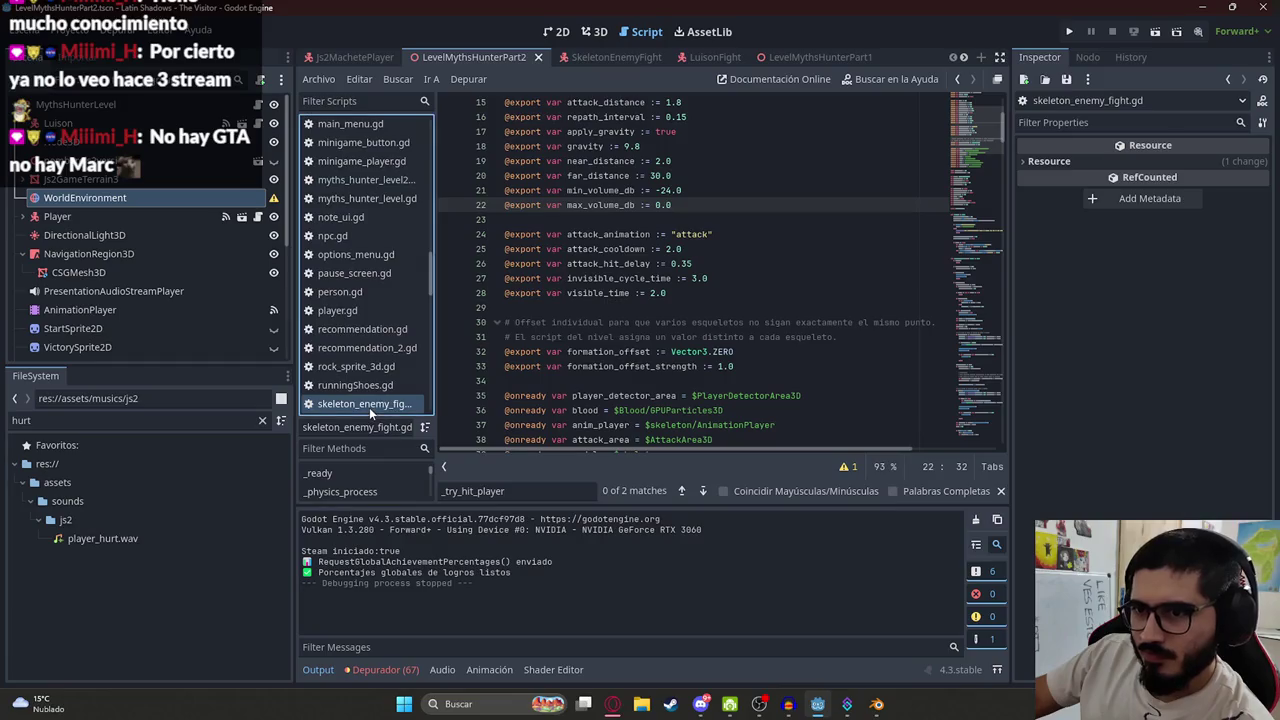
{"action": "left_click", "coordinate": [646, 278]}
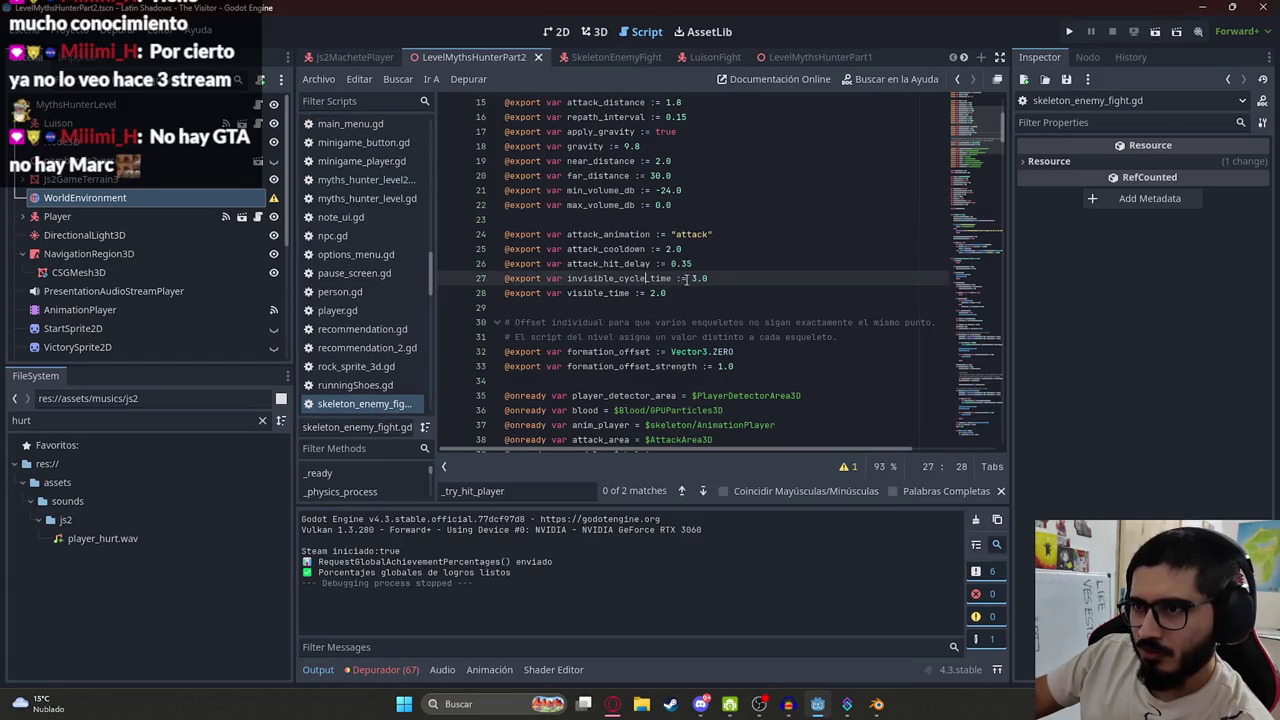
{"action": "scroll", "coordinate": [686, 279], "scroll_direction": "down", "scroll_amount": 3}
{"action": "scroll", "coordinate": [726, 333], "scroll_direction": "up", "scroll_amount": 6}
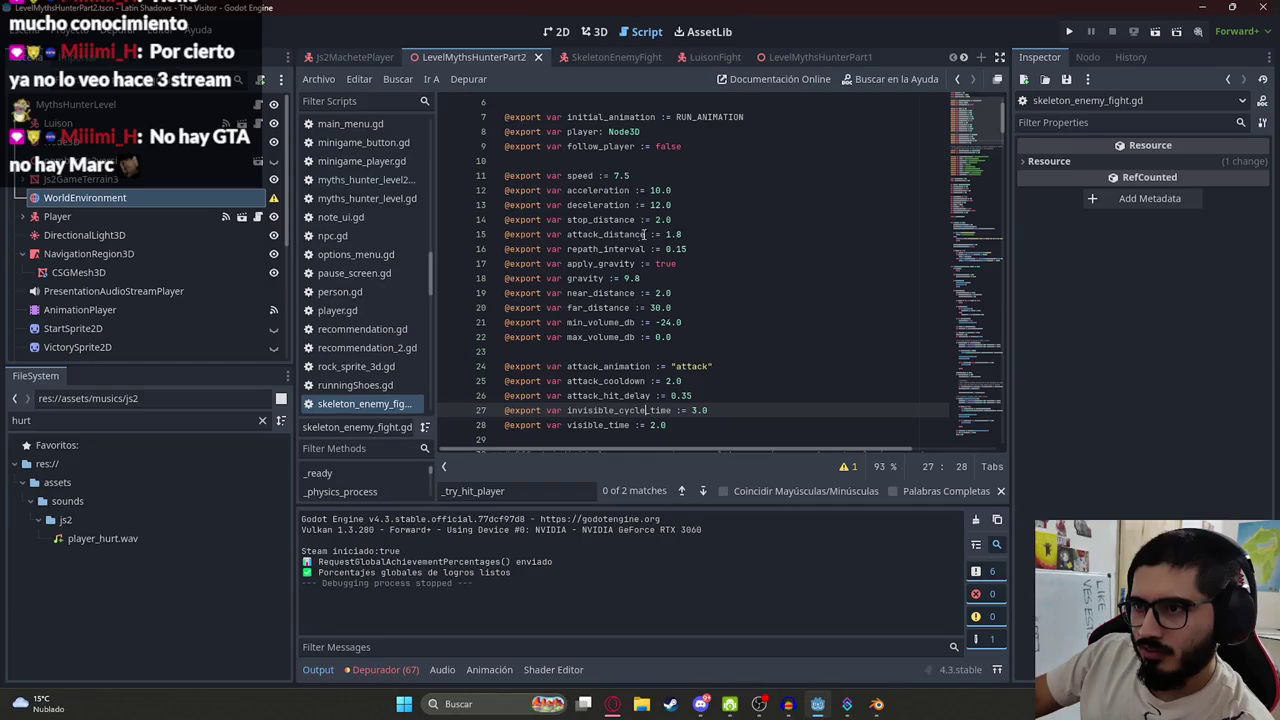
{"action": "scroll", "coordinate": [623, 238], "scroll_direction": "down", "scroll_amount": 9}
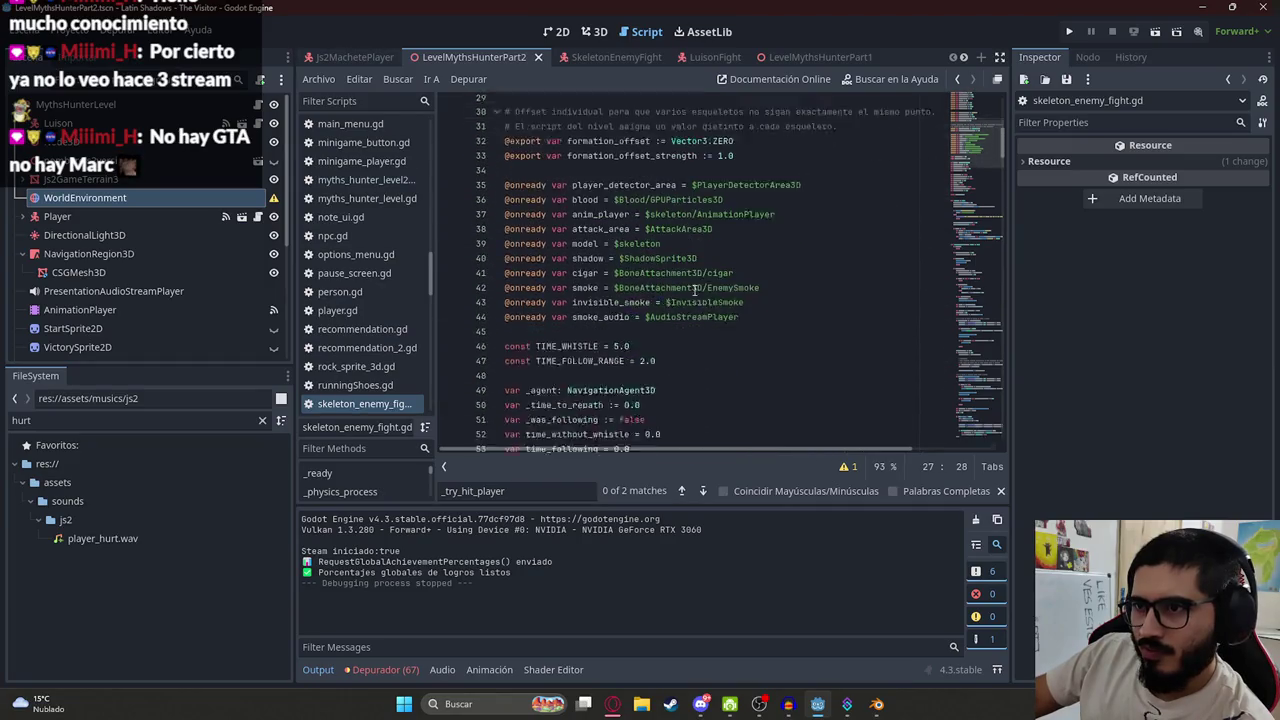
{"action": "left_click", "coordinate": [715, 298]}
{"action": "key", "text": "ctrl+f"}
{"action": "type", "text": "s"}
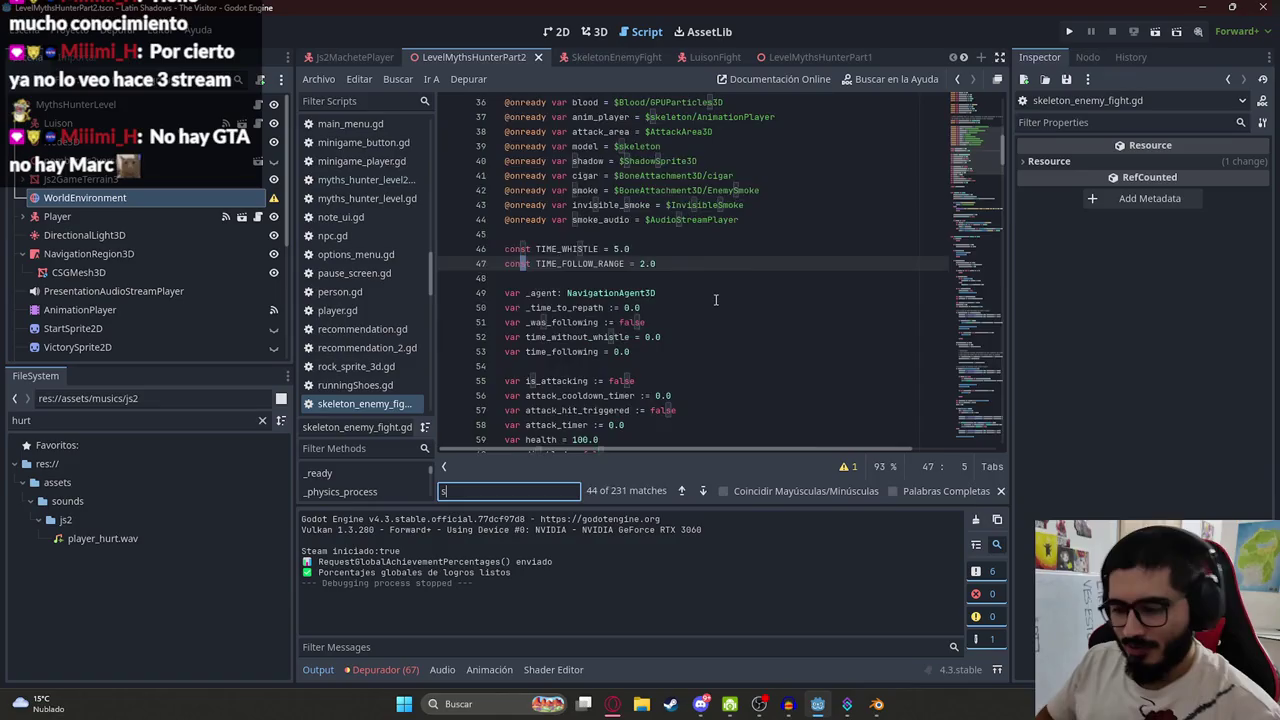
{"action": "type", "text": "top_distance"}
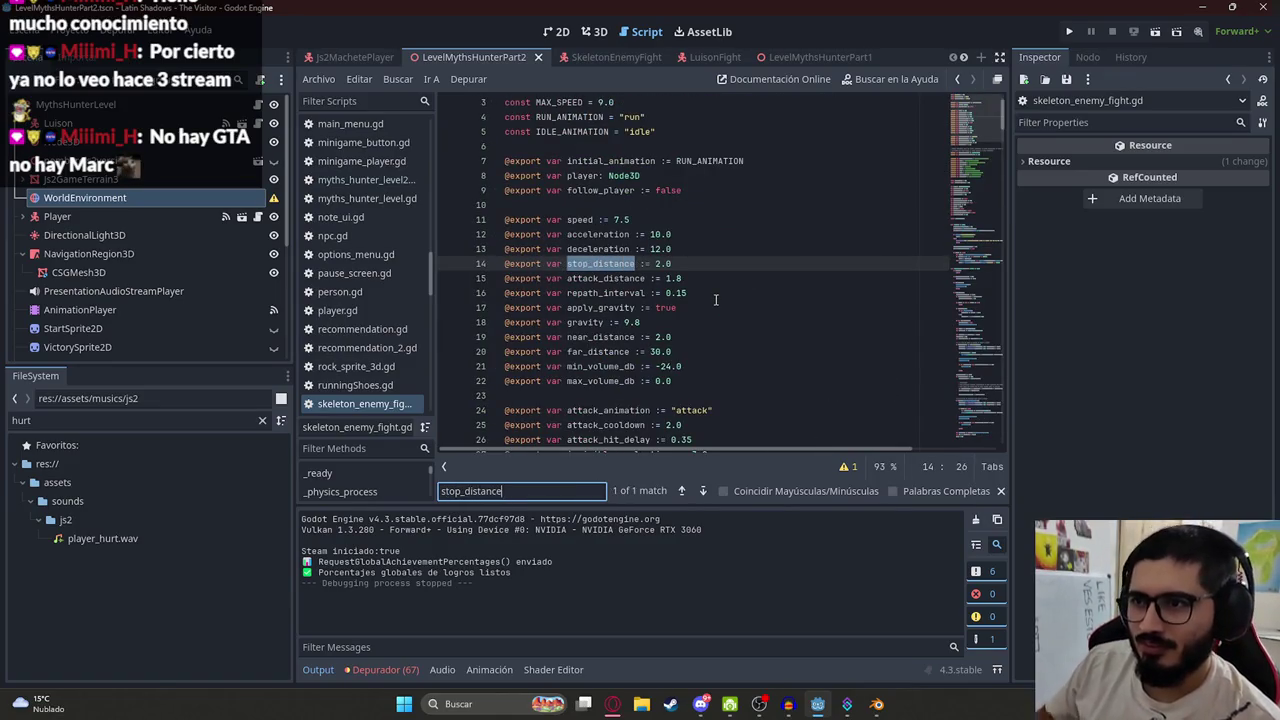
Set stop_distance to 1.25, save the script and scene, and launch a test run
{"action": "left_click", "coordinate": [670, 263]}
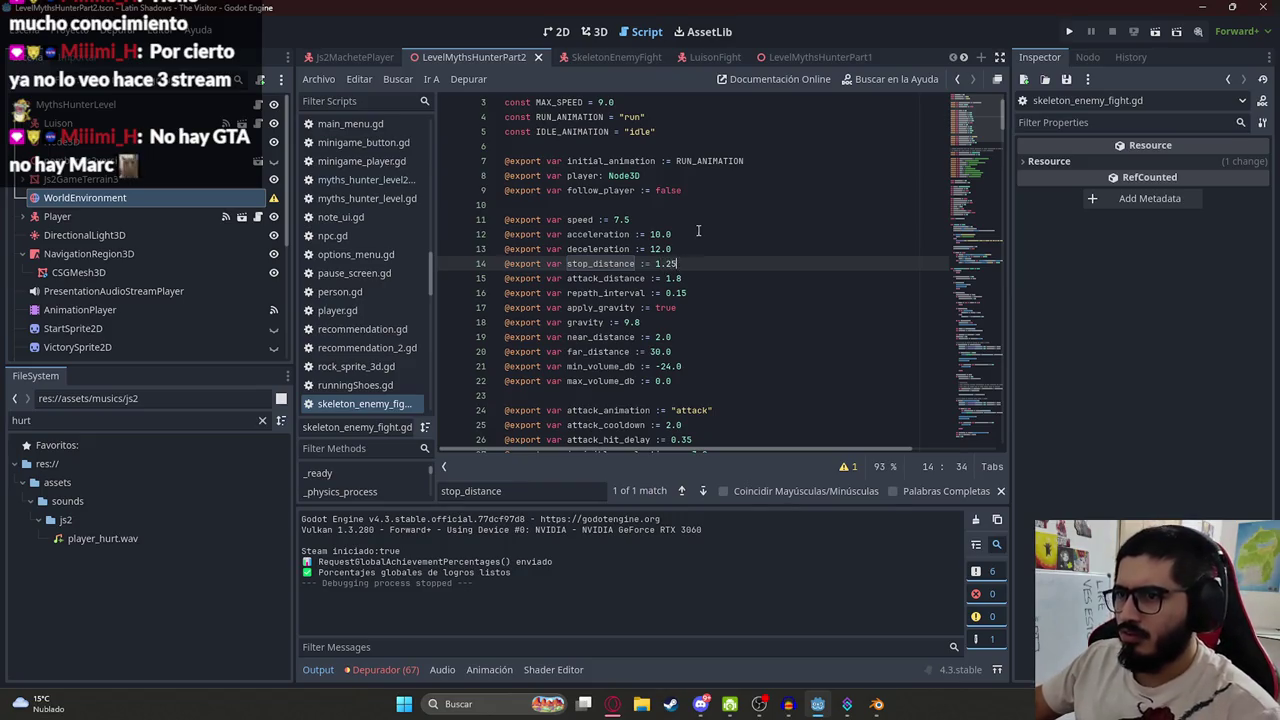
{"action": "key", "text": "ctrl+s"}
{"action": "left_click", "coordinate": [470, 78]}
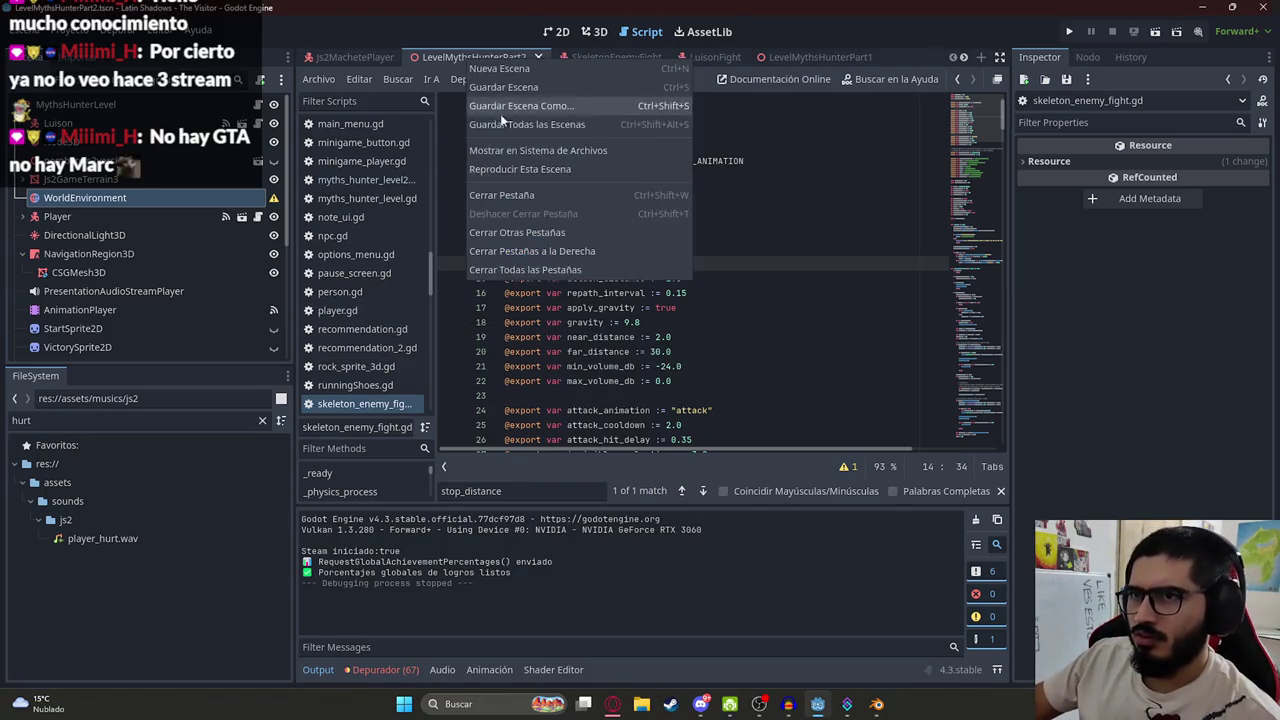
{"action": "left_click", "coordinate": [513, 163]}
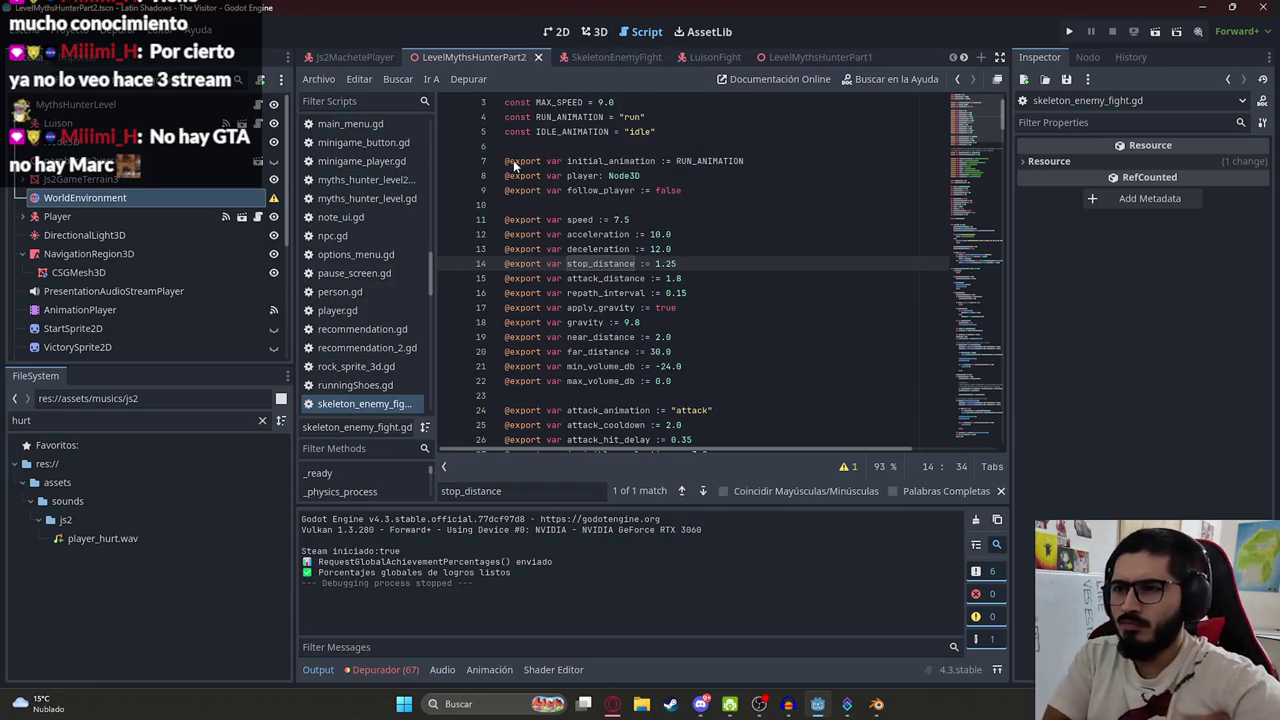
{"action": "key", "text": "F6"}
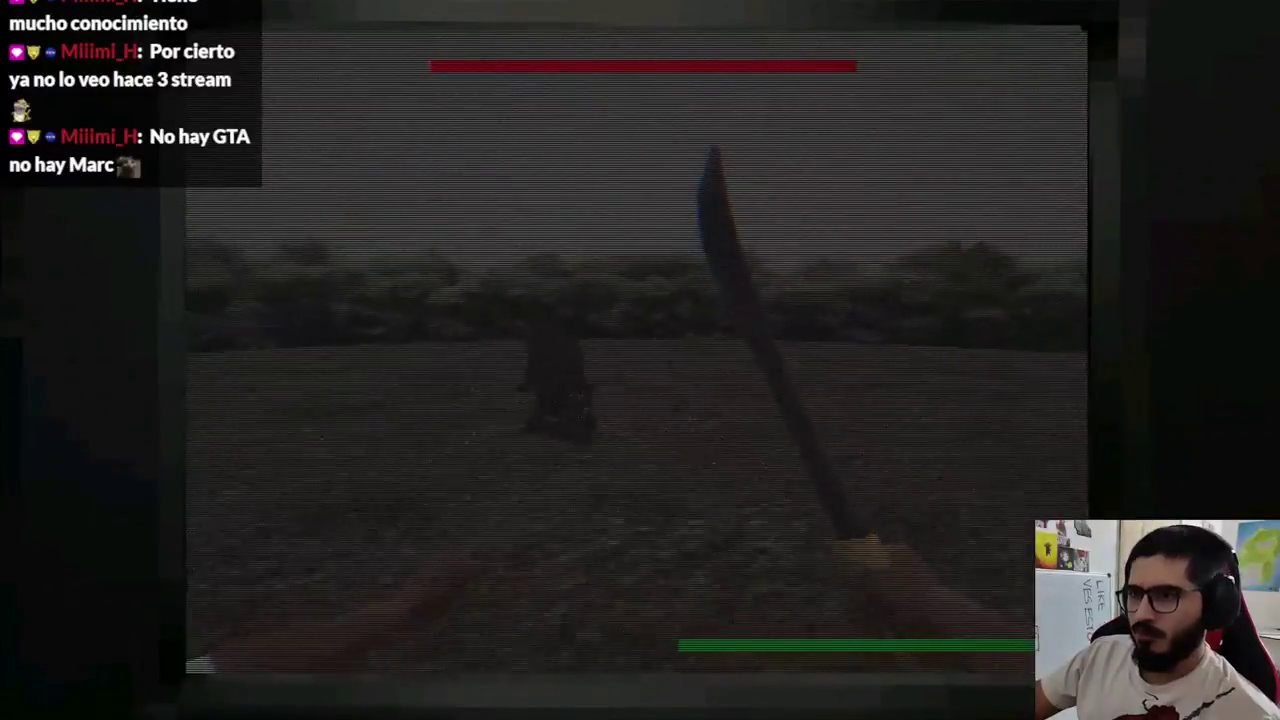
Swing the machete twice at the skeletons during a quick test run
{"action": "left_click", "coordinate": [640, 360]}
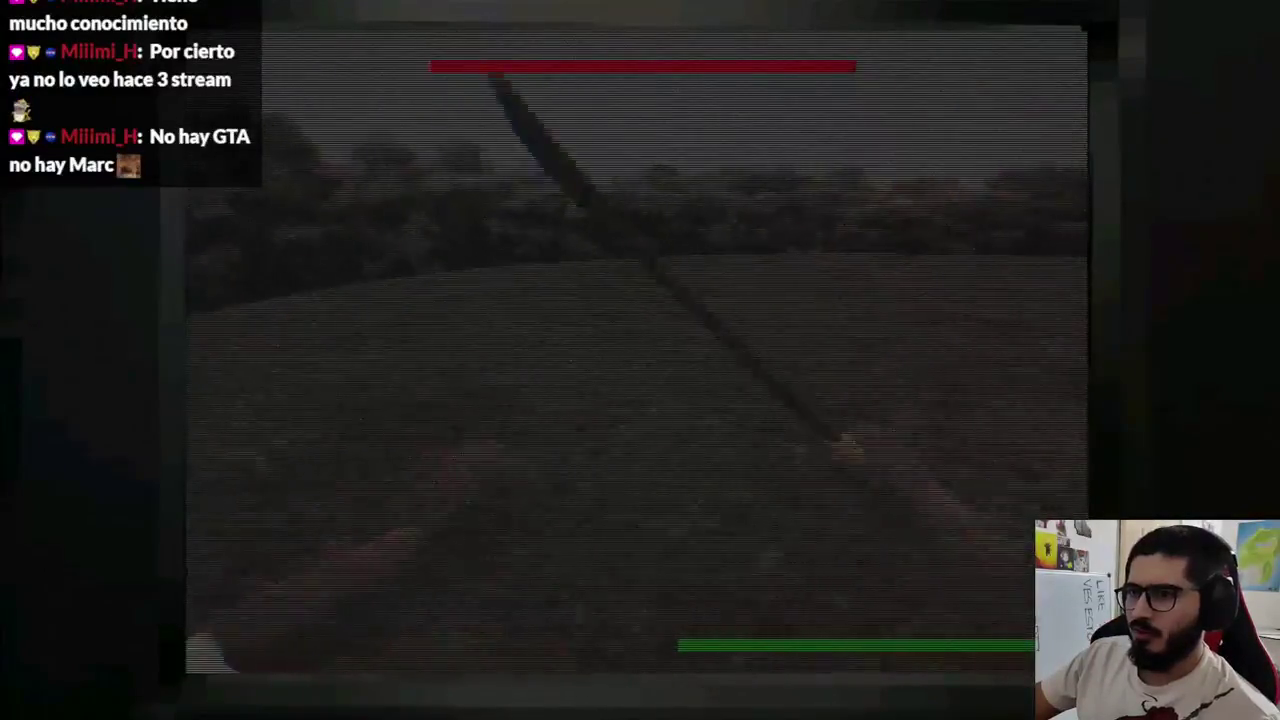
{"action": "left_click", "coordinate": [640, 360]}
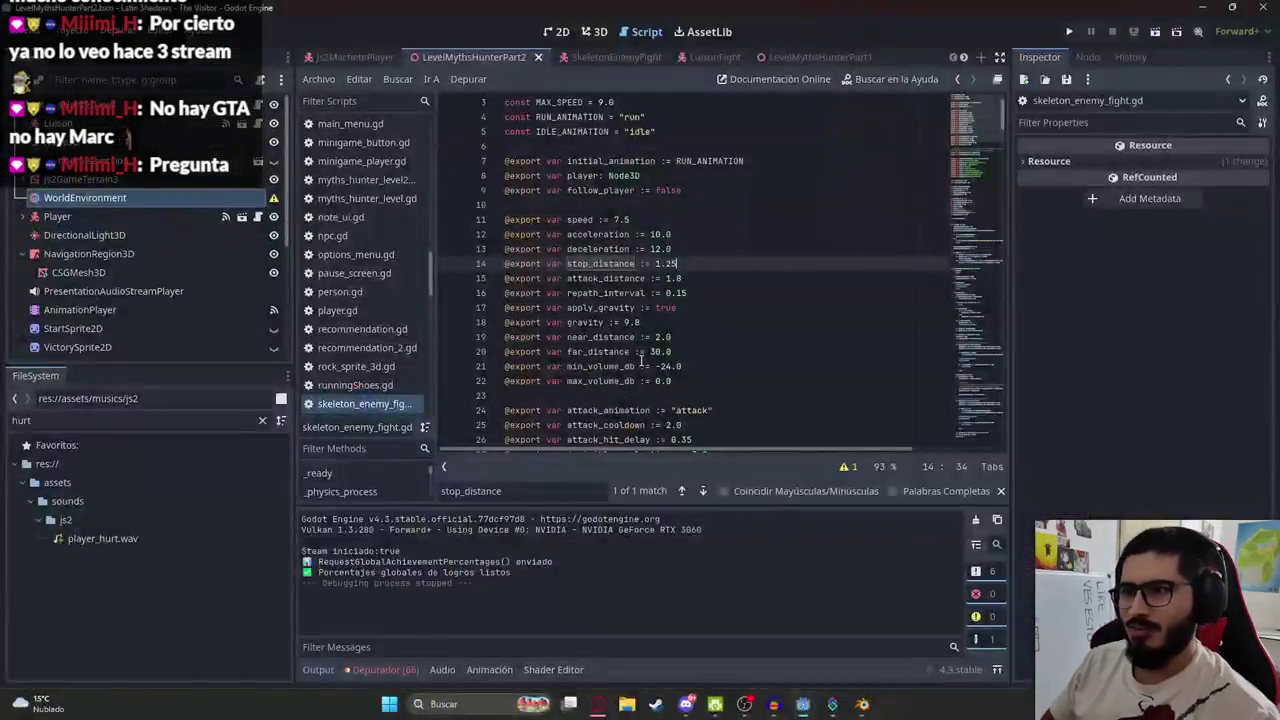
Play the LevelMythsHunterPart2 scene from its tab menu
{"action": "right_click", "coordinate": [495, 52]}
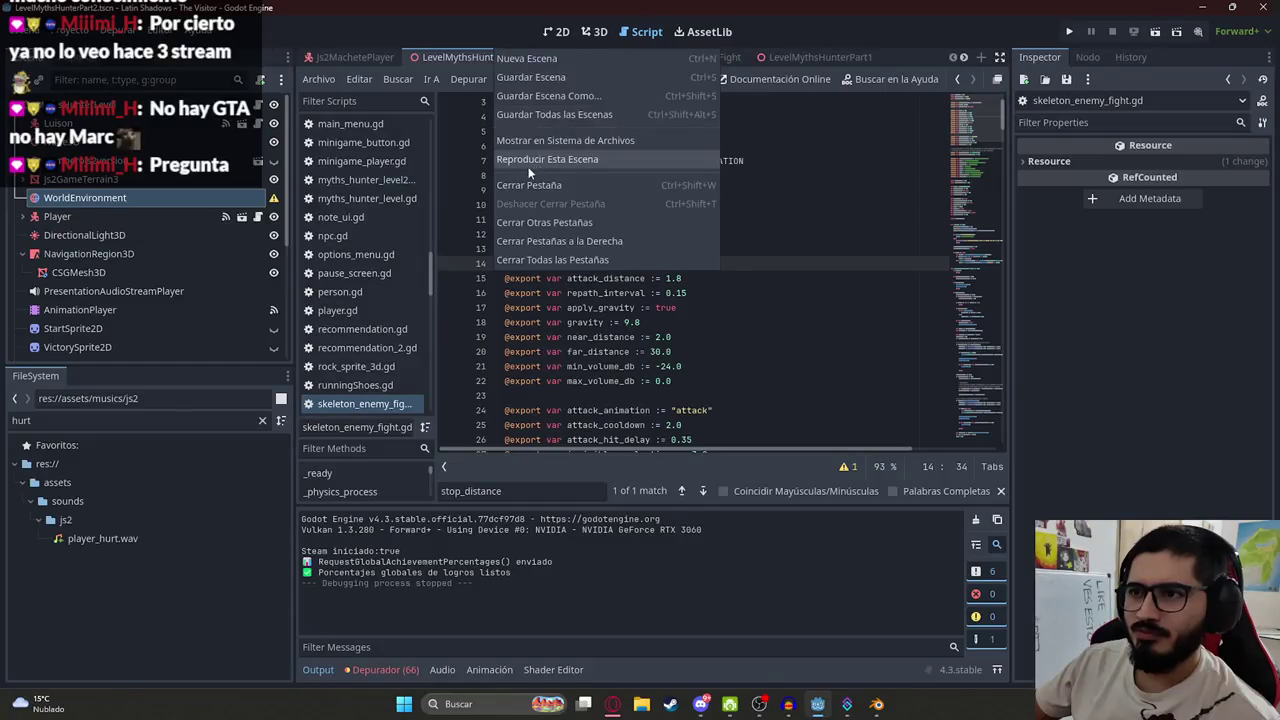
{"action": "left_click", "coordinate": [535, 160]}
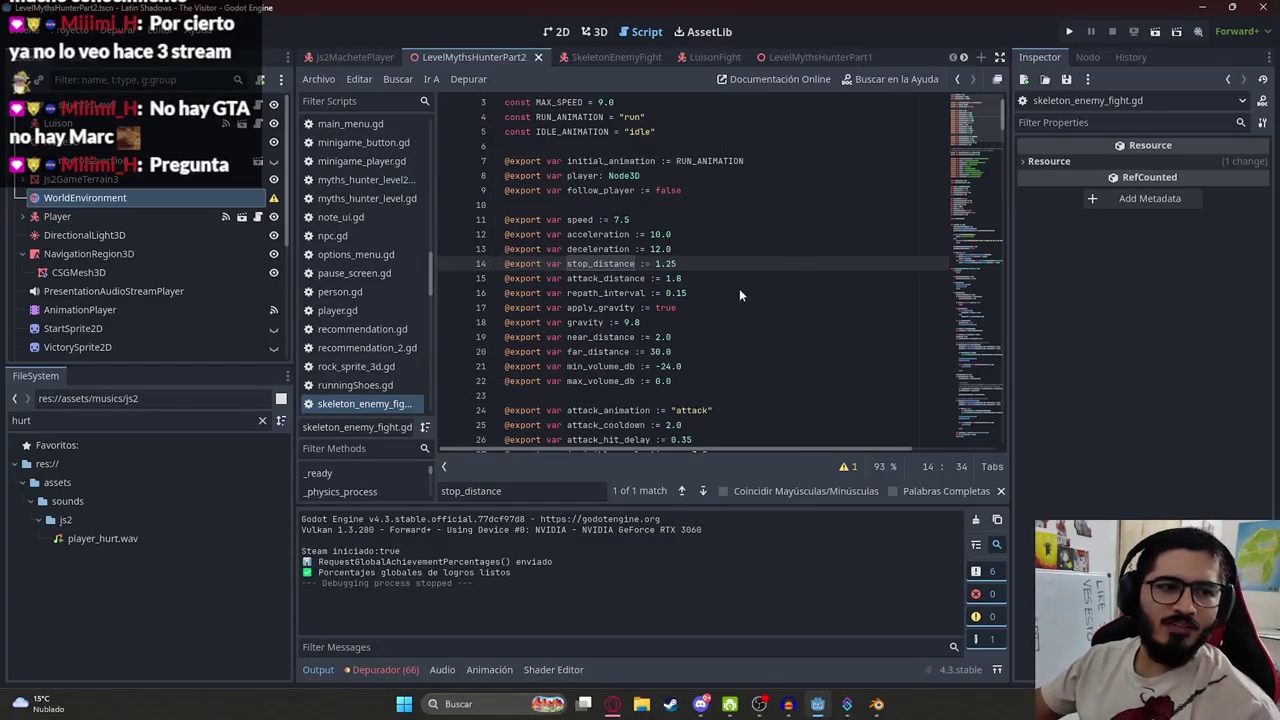
{"action": "key", "text": "F5"}
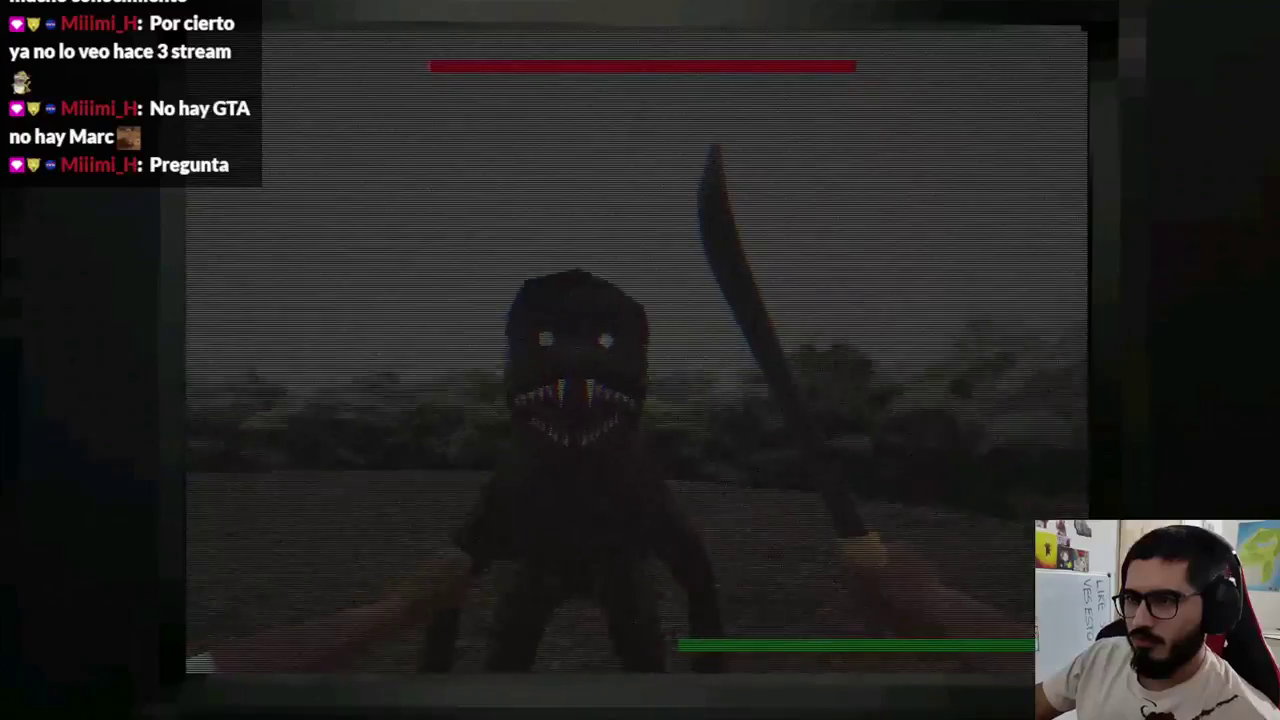
Fight the boss and the approaching skeletons with repeated machete swings
{"action": "left_click", "coordinate": [640, 360]}
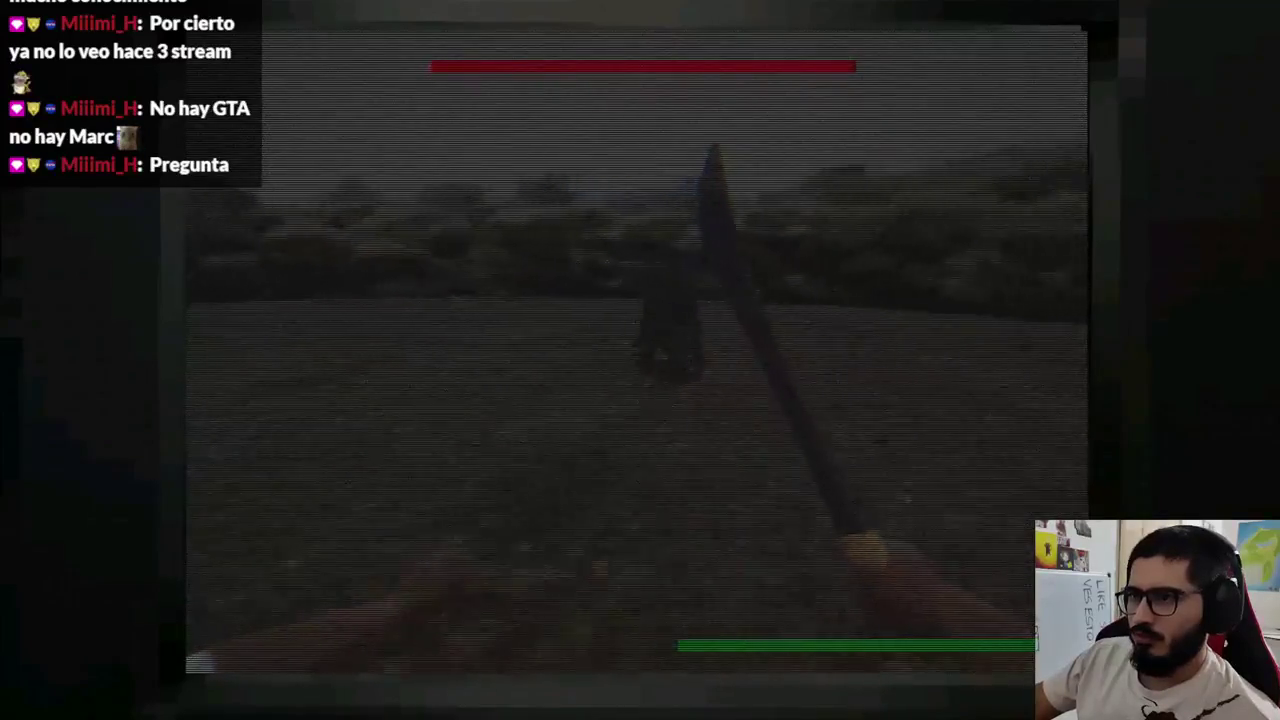
{"action": "left_click", "coordinate": [640, 360]}
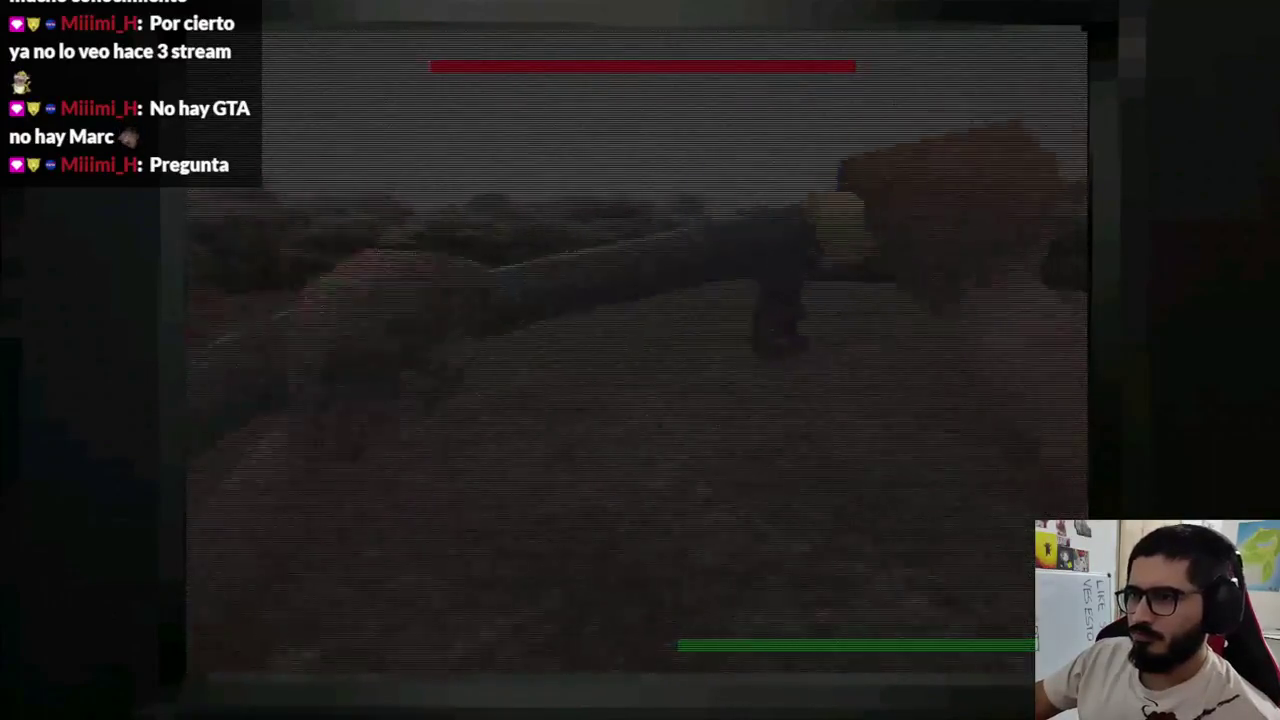
{"action": "left_click", "coordinate": [640, 360]}
{"action": "left_click", "coordinate": [640, 360]}
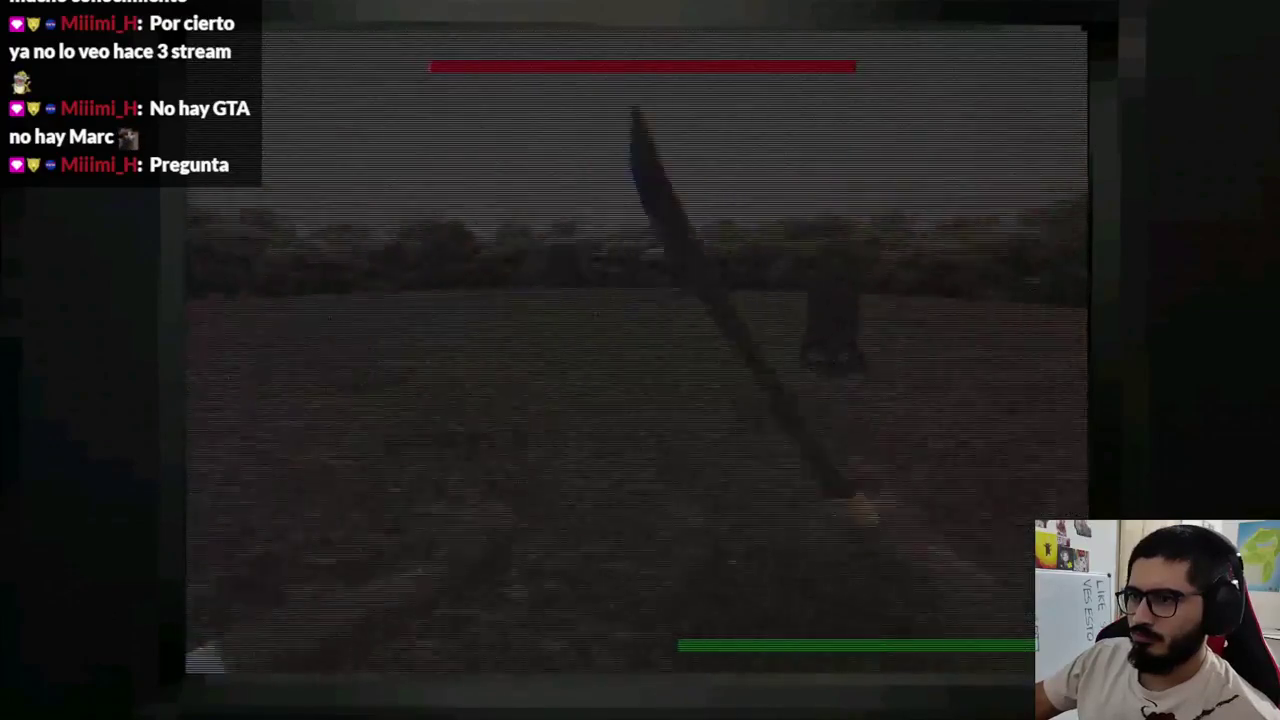
{"action": "left_click", "coordinate": [640, 360]}
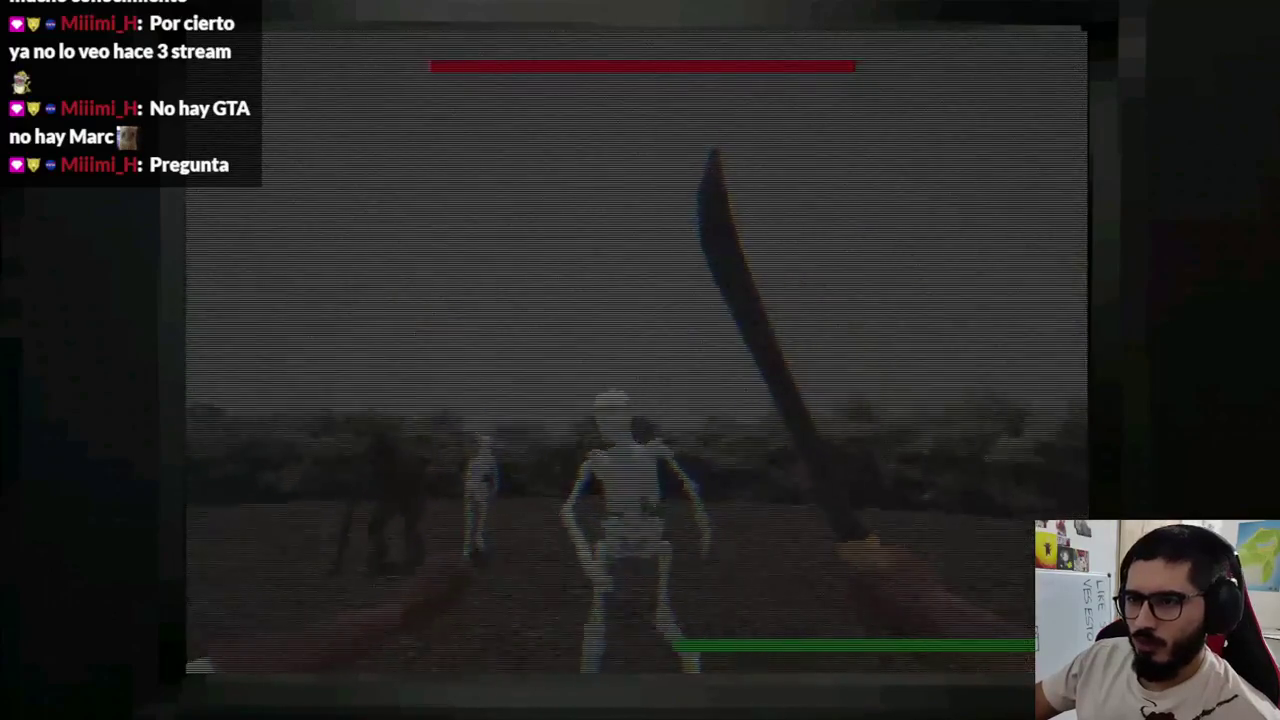
{"action": "left_click", "coordinate": [640, 360]}
{"action": "left_click", "coordinate": [640, 360]}
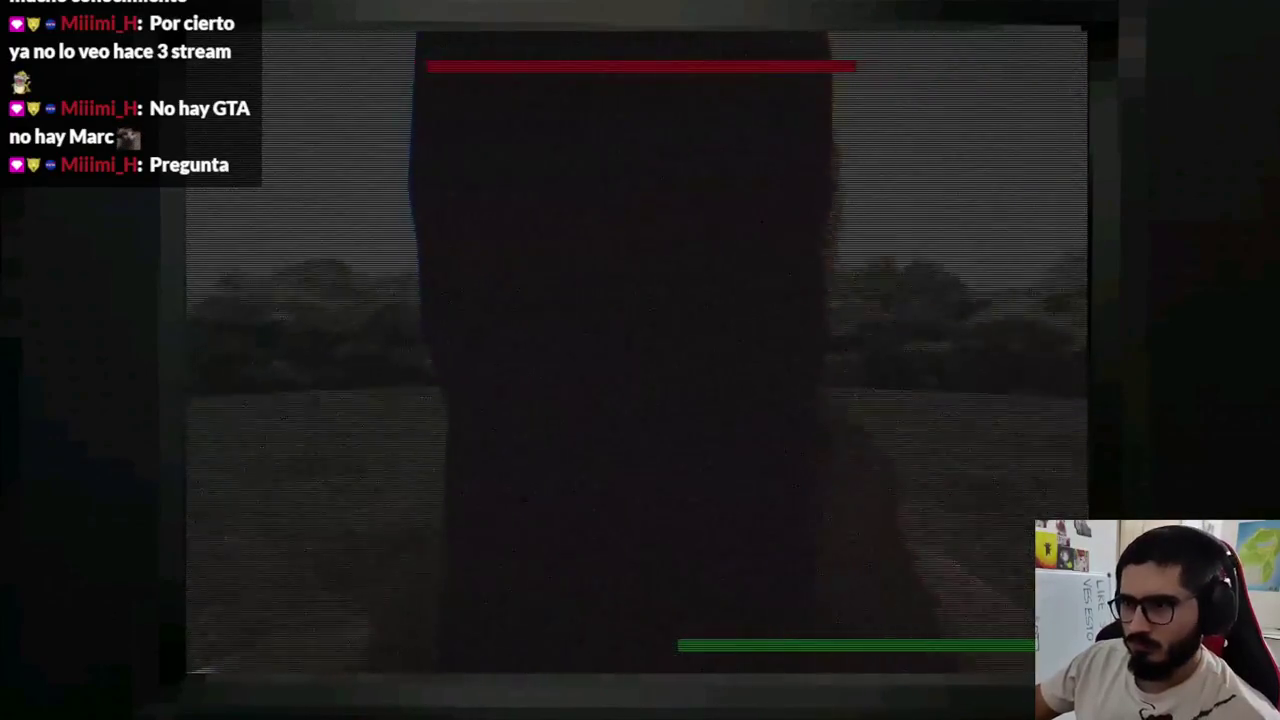
{"action": "left_click", "coordinate": [640, 360]}
{"action": "left_click", "coordinate": [640, 360]}
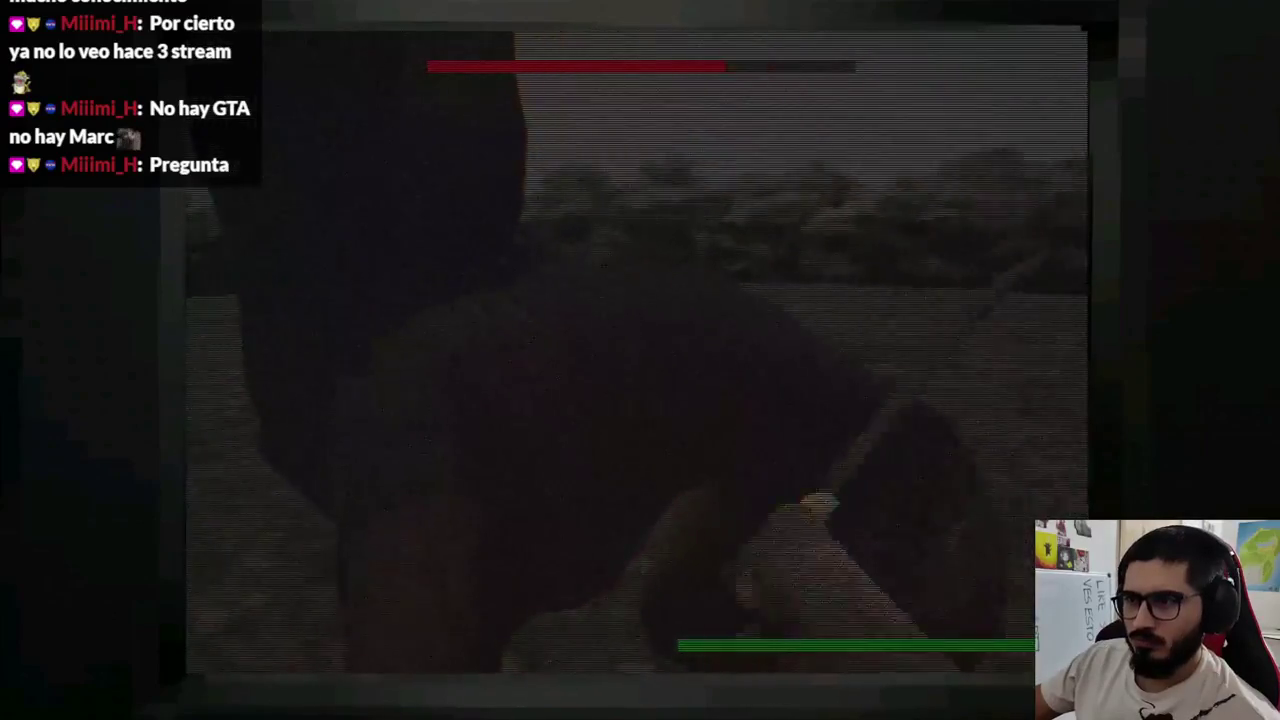
{"action": "left_click", "coordinate": [640, 360]}
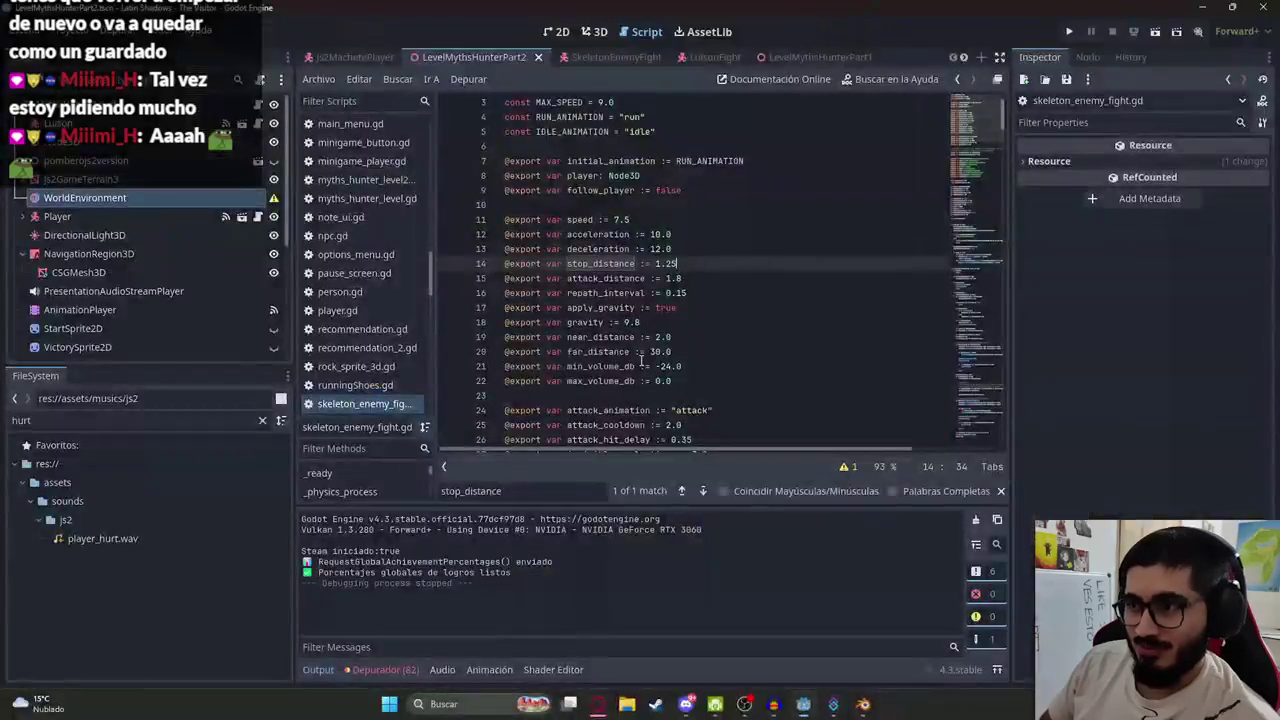
Open js2_enemy_luison.gd from the LuisonFight scene and locate the health thresholds and invocation counts
{"action": "double_click", "coordinate": [601, 264]}
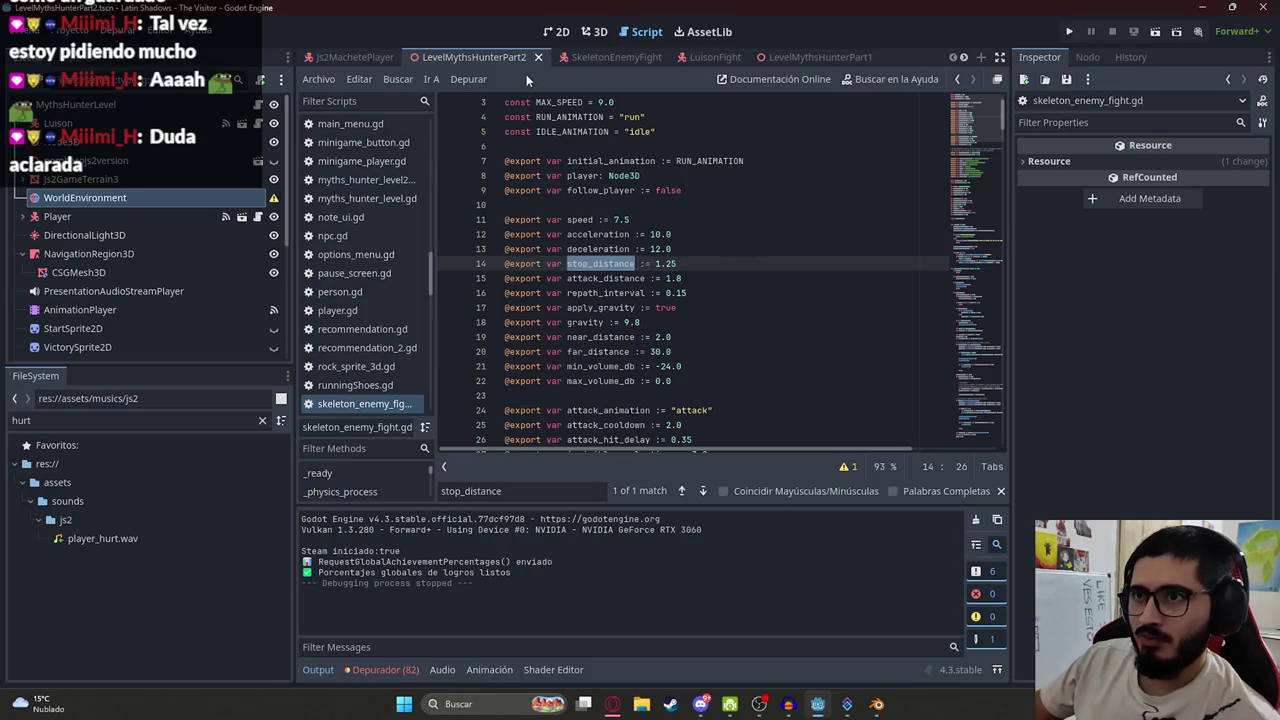
{"action": "left_click", "coordinate": [726, 59]}
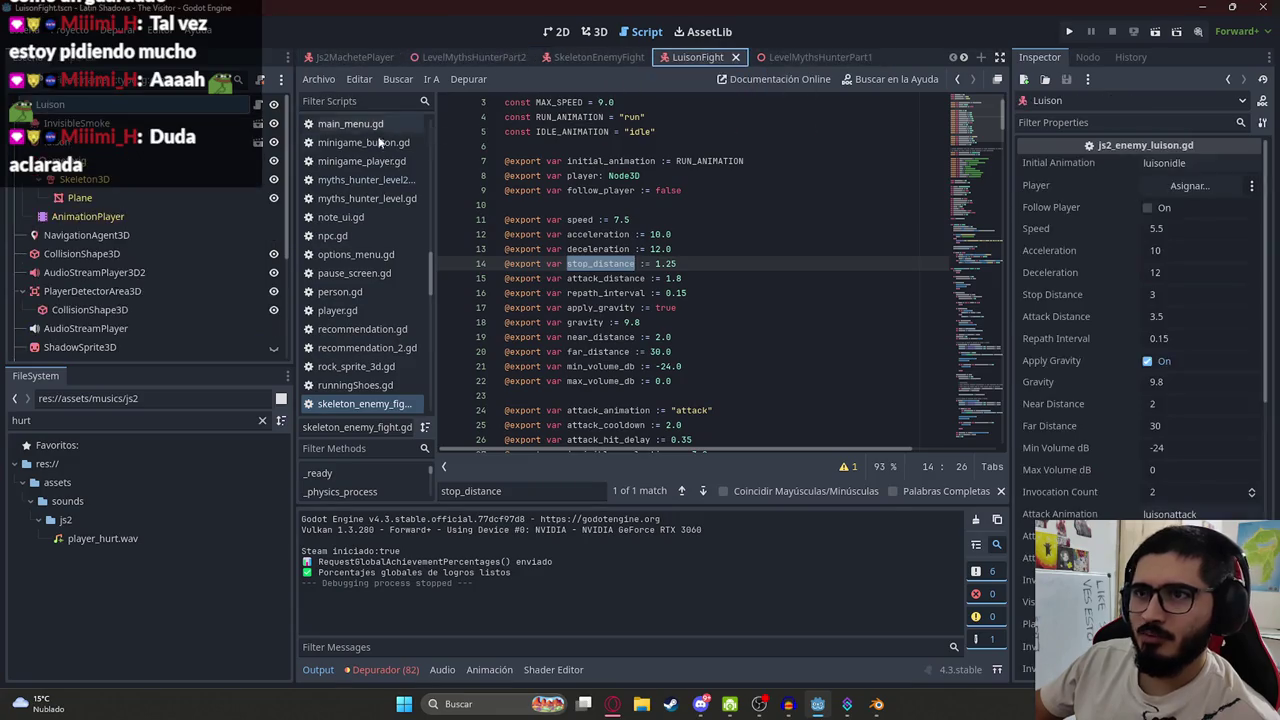
{"action": "left_click", "coordinate": [258, 104]}
{"action": "left_click", "coordinate": [693, 288]}
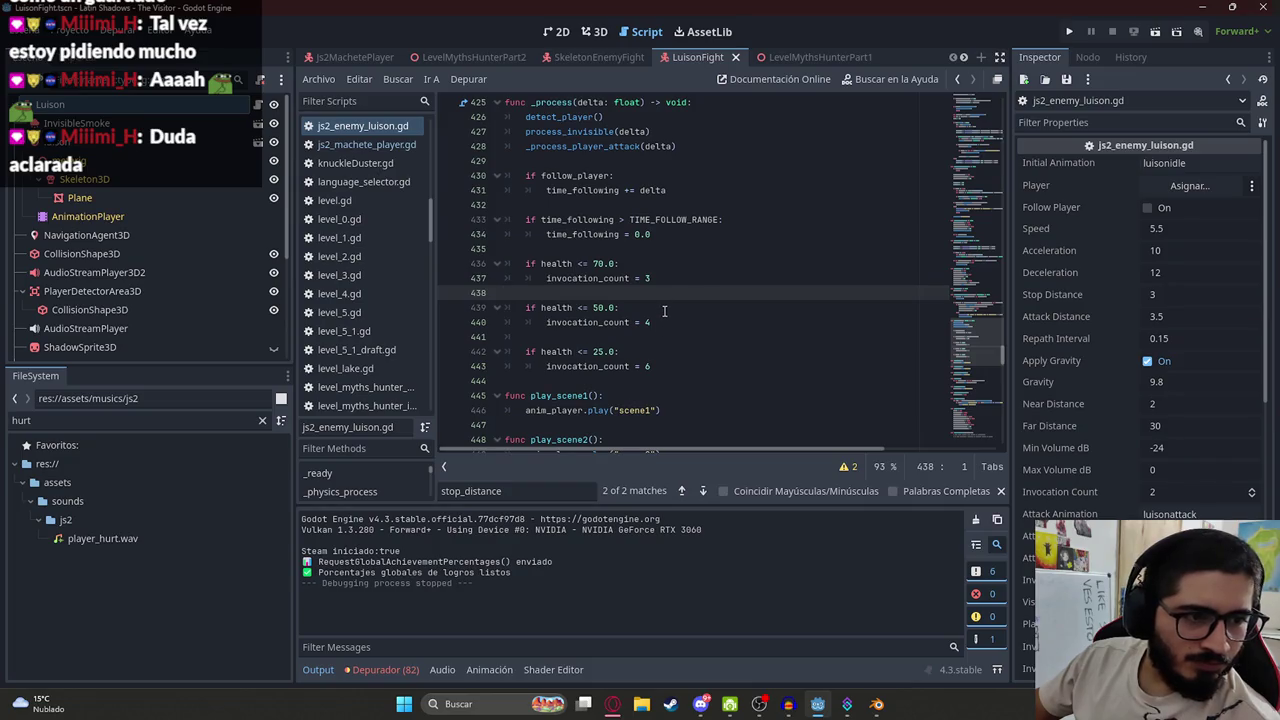
{"action": "left_click", "coordinate": [705, 307]}
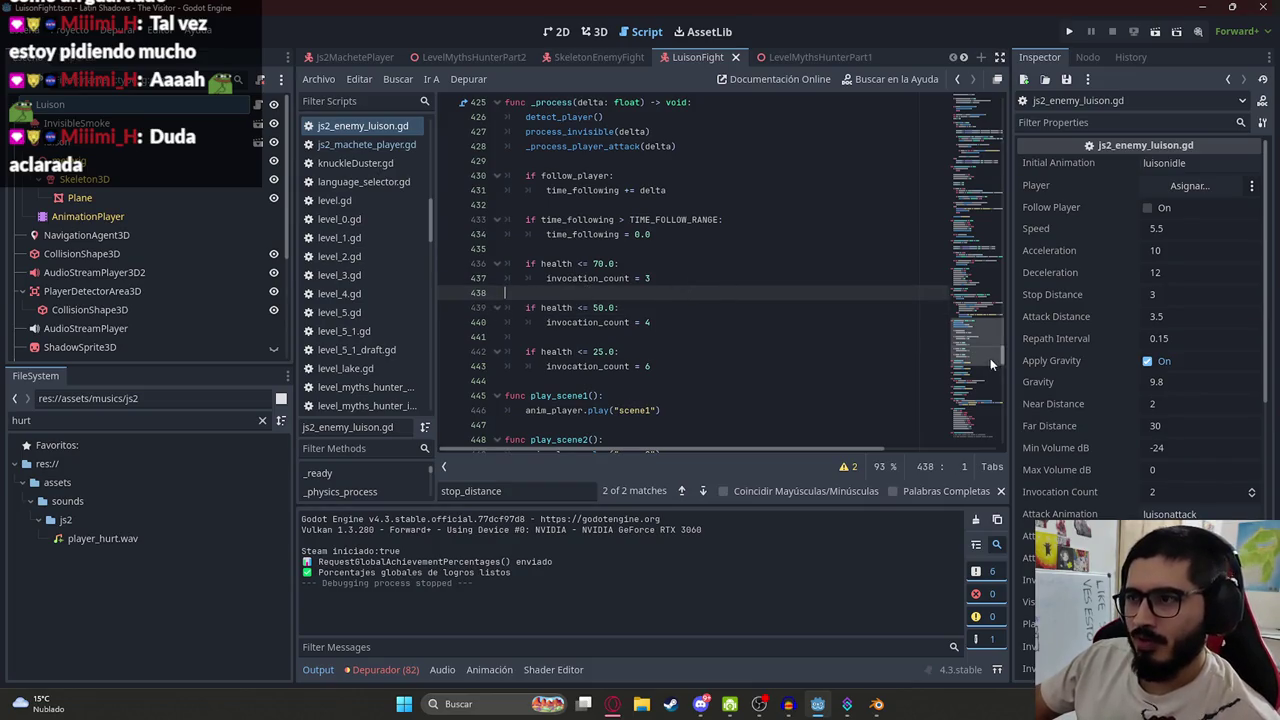
{"action": "scroll", "coordinate": [983, 334], "scroll_direction": "up", "scroll_amount": 4}
{"action": "scroll", "coordinate": [983, 334], "scroll_direction": "down", "scroll_amount": 6}
{"action": "left_click", "coordinate": [606, 284]}
{"action": "left_click", "coordinate": [656, 224]}
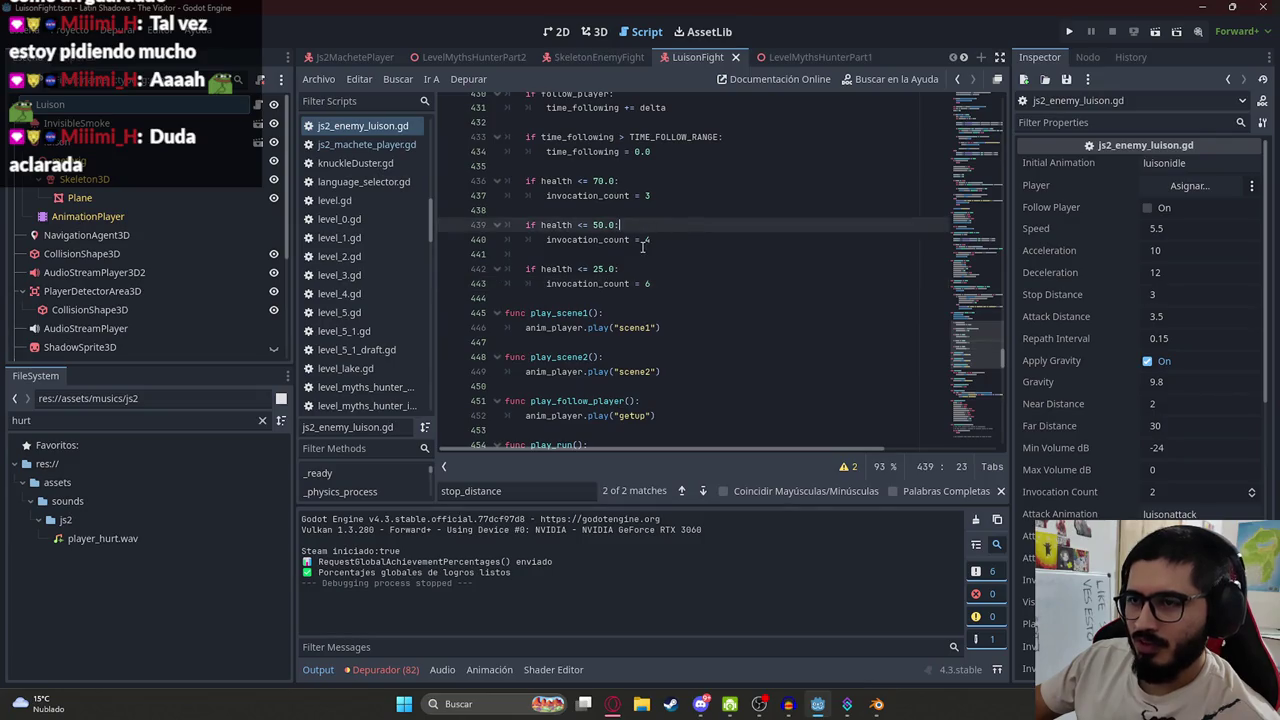
{"action": "left_click", "coordinate": [658, 285]}
{"action": "scroll", "coordinate": [800, 300], "scroll_direction": "up", "scroll_amount": 3}
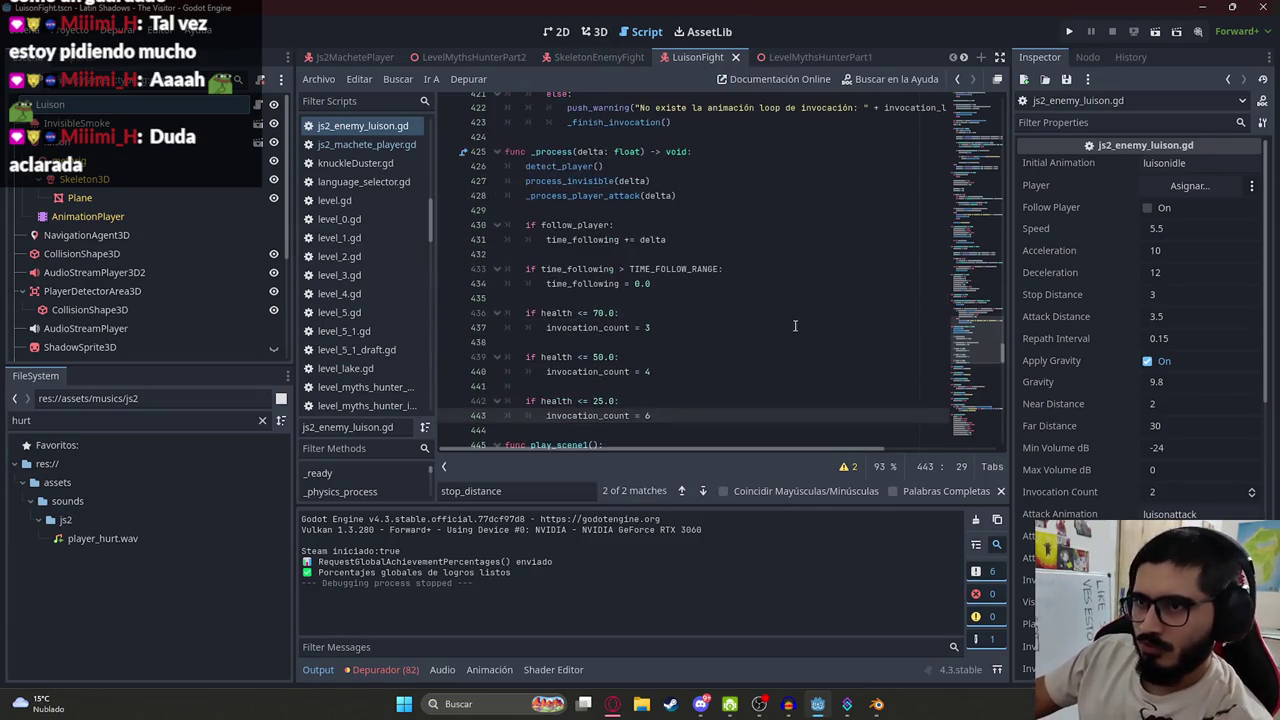
Change the first health threshold from 70.0 to 75.0 and the final invocation_count from 6 to 5
{"action": "left_click", "coordinate": [604, 313]}
{"action": "key", "text": "BackSpace"}
{"action": "type", "text": "5"}
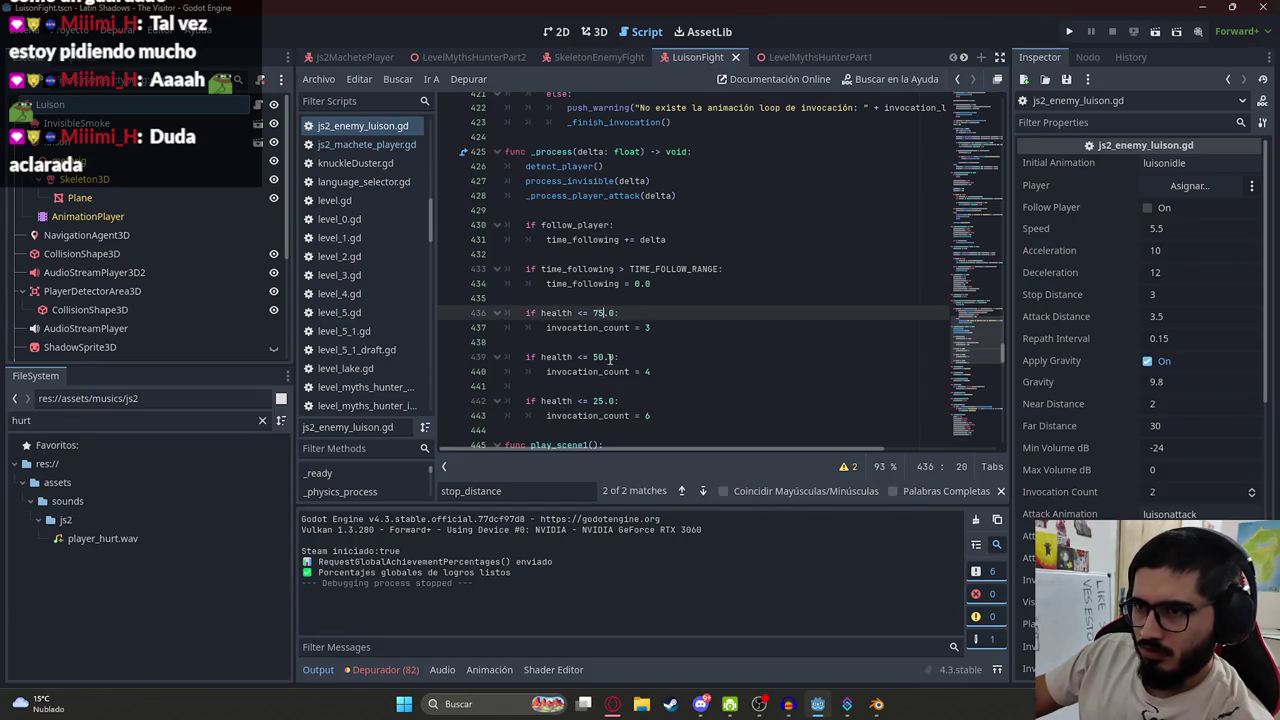
{"action": "left_click", "coordinate": [598, 357]}
{"action": "left_click", "coordinate": [599, 401]}
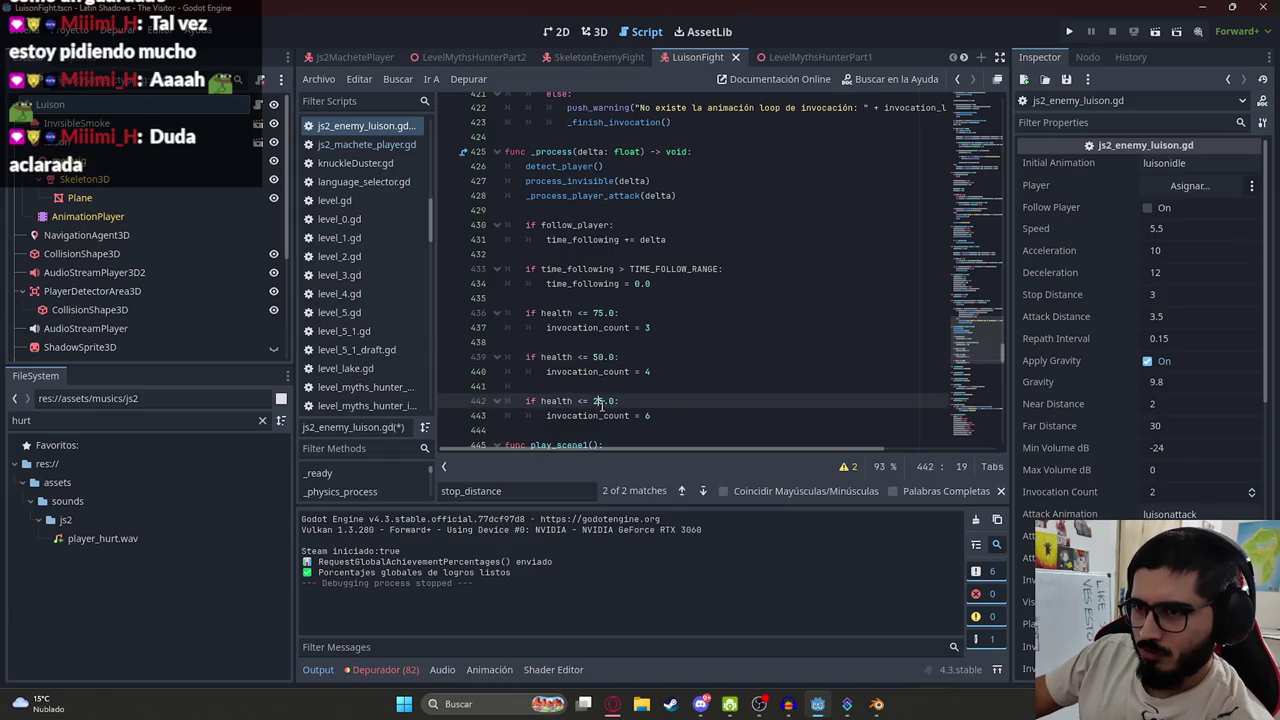
{"action": "left_click", "coordinate": [655, 414]}
{"action": "key", "text": "BackSpace"}
{"action": "type", "text": "5"}
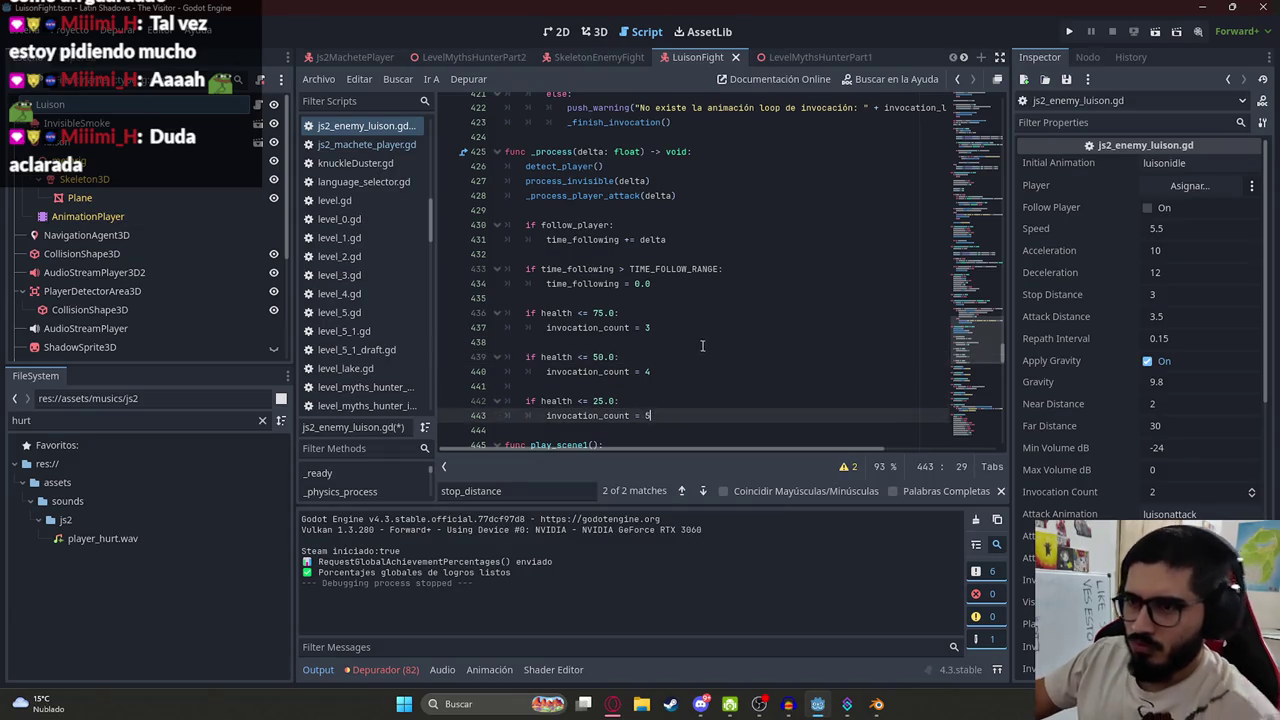
{"action": "scroll", "coordinate": [724, 344], "scroll_direction": "down", "scroll_amount": 3}
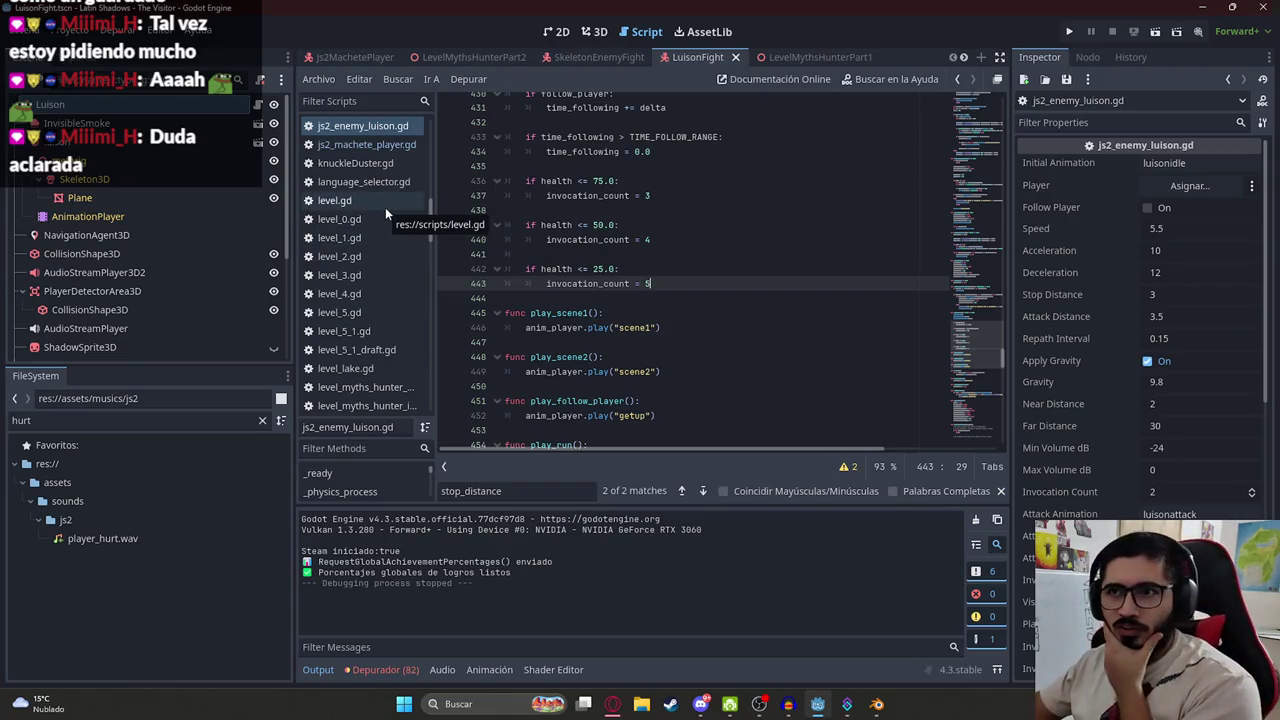
Replay LevelMythsHunterPart2 to test the new Luison thresholds, then stop the game
{"action": "right_click", "coordinate": [462, 55]}
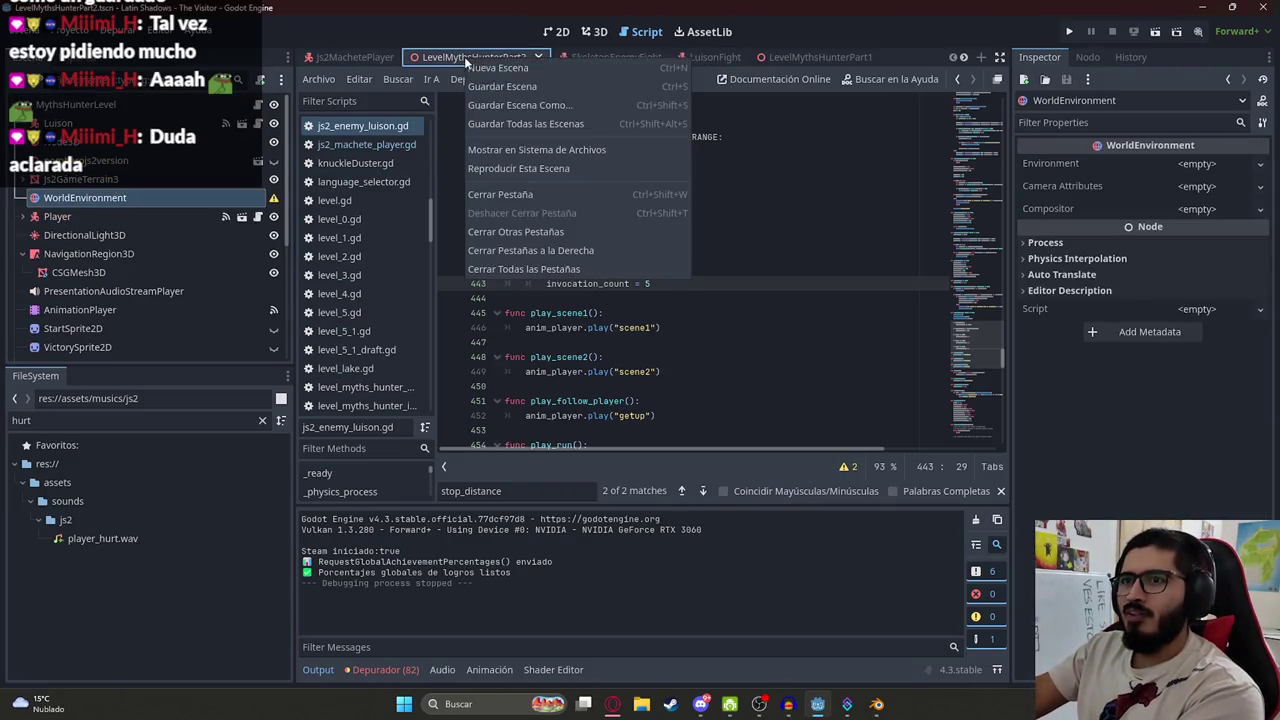
{"action": "left_click", "coordinate": [519, 167]}
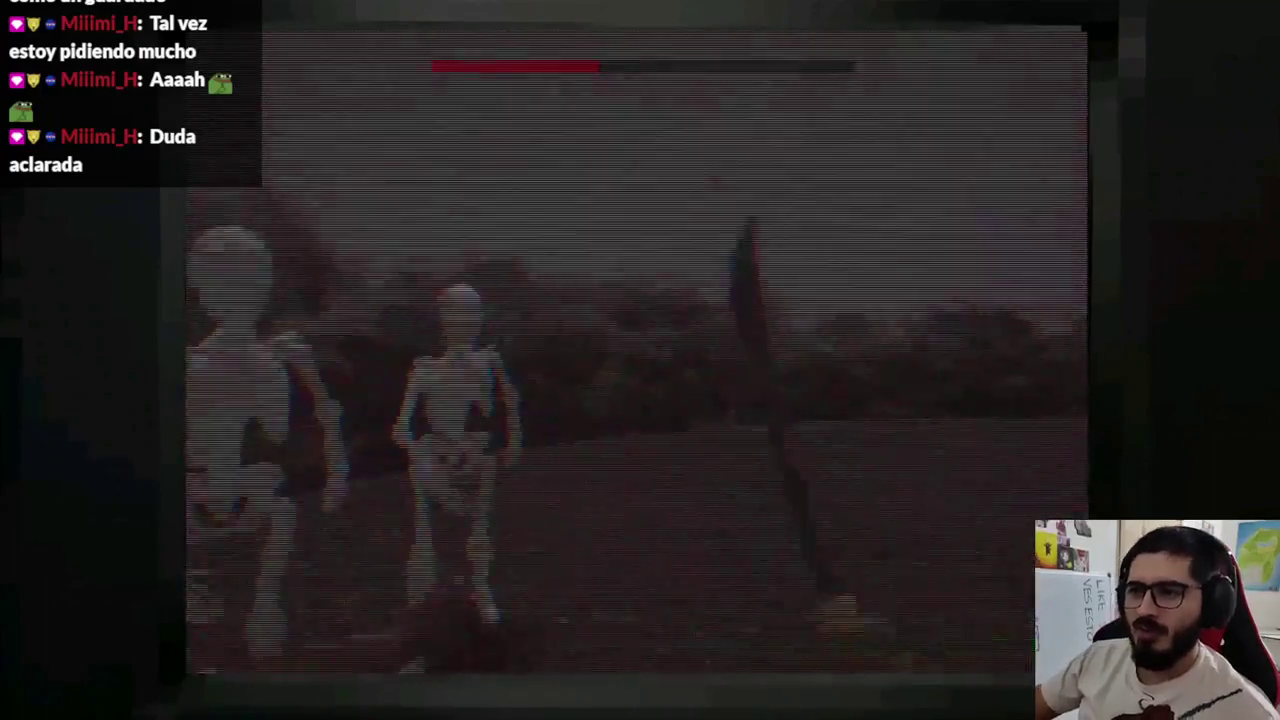
{"action": "key", "text": "F8"}
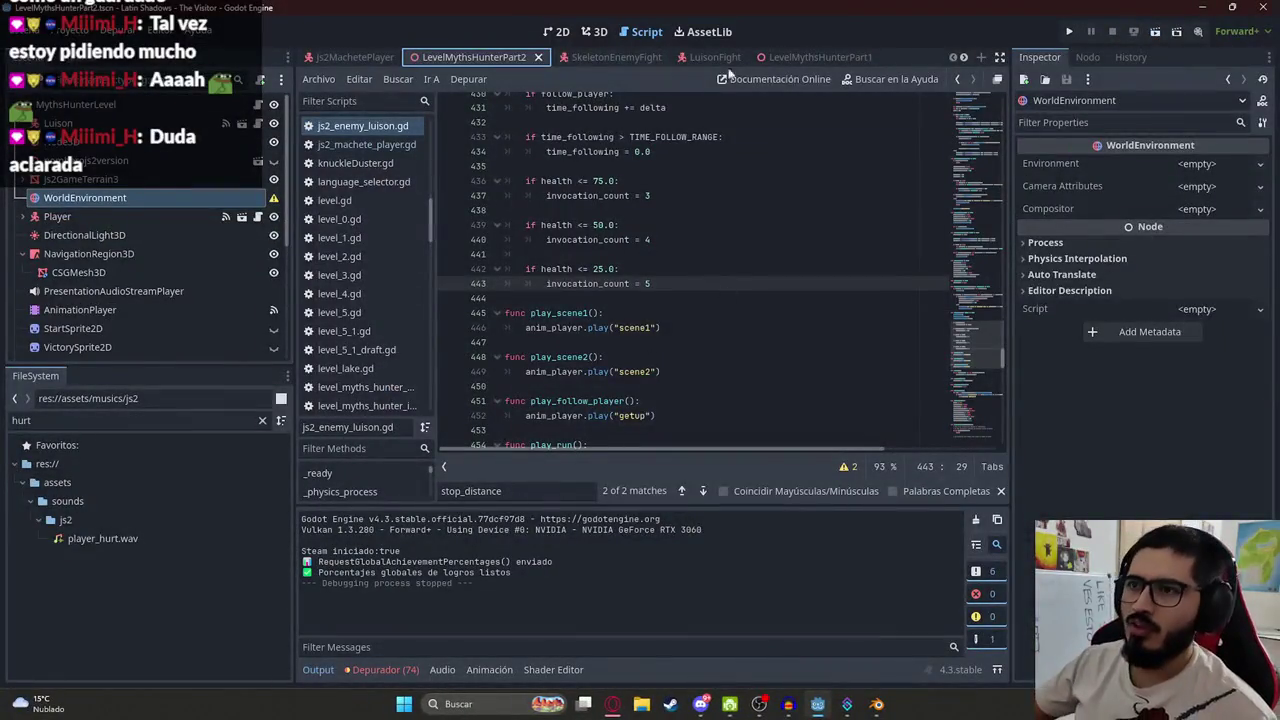
Paste the skeleton script into ChatGPT and ask for skeletons to pause before attacking the player
{"action": "left_click", "coordinate": [258, 106]}
{"action": "key", "text": "ctrl+a"}
{"action": "left_click", "coordinate": [612, 704]}
{"action": "key", "text": "ctrl+v"}
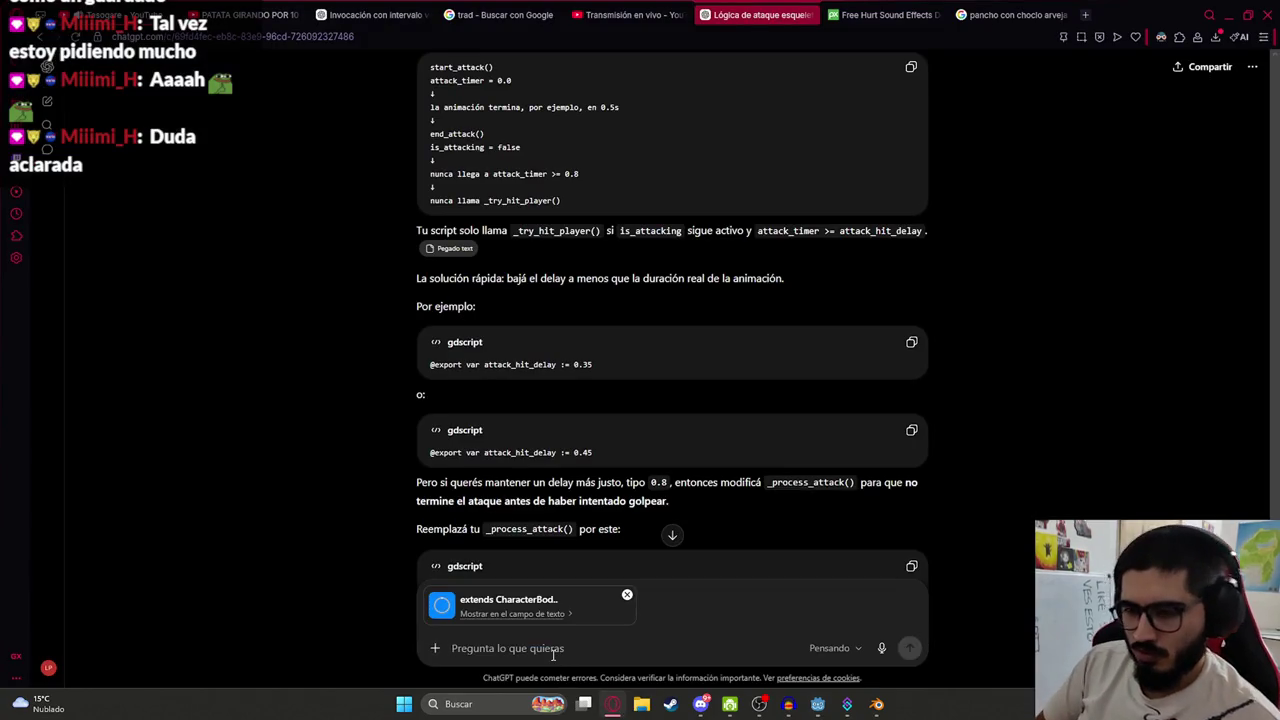
{"action": "type", "text": "hazme una logica para que una ve"}
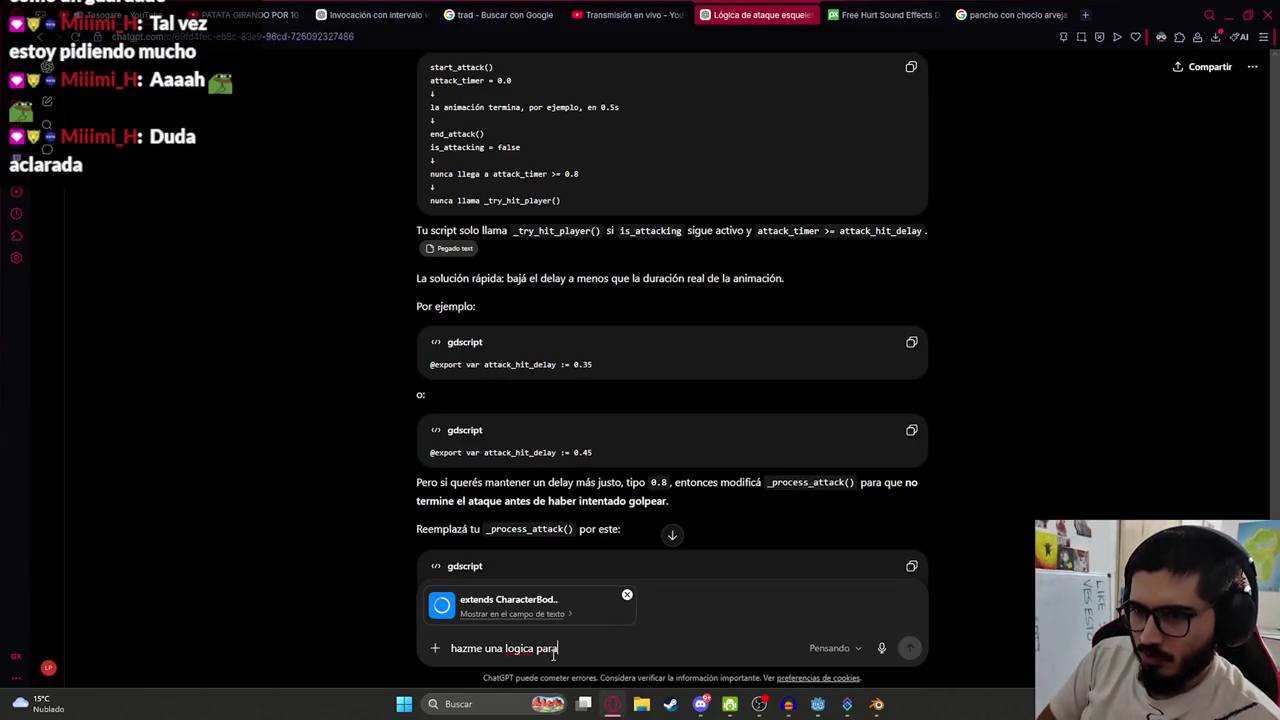
{"action": "type", "text": "z qu"}
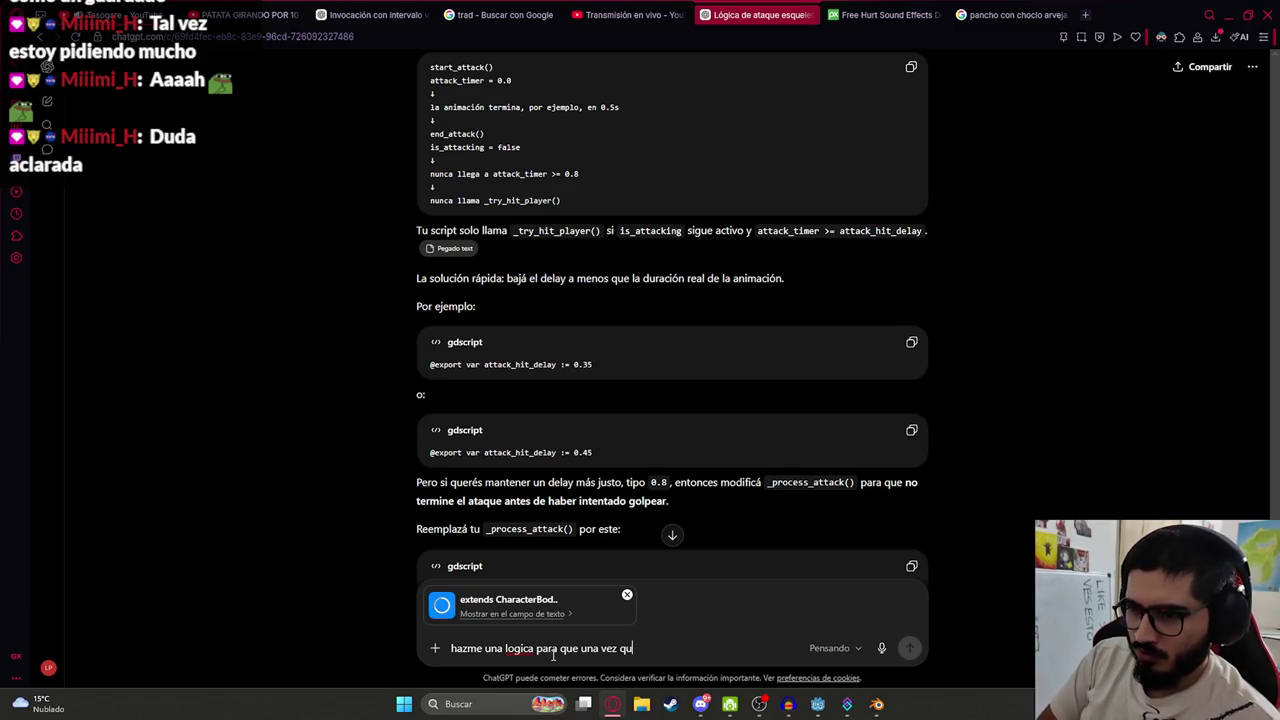
{"action": "type", "text": "e alcance al jugad"}
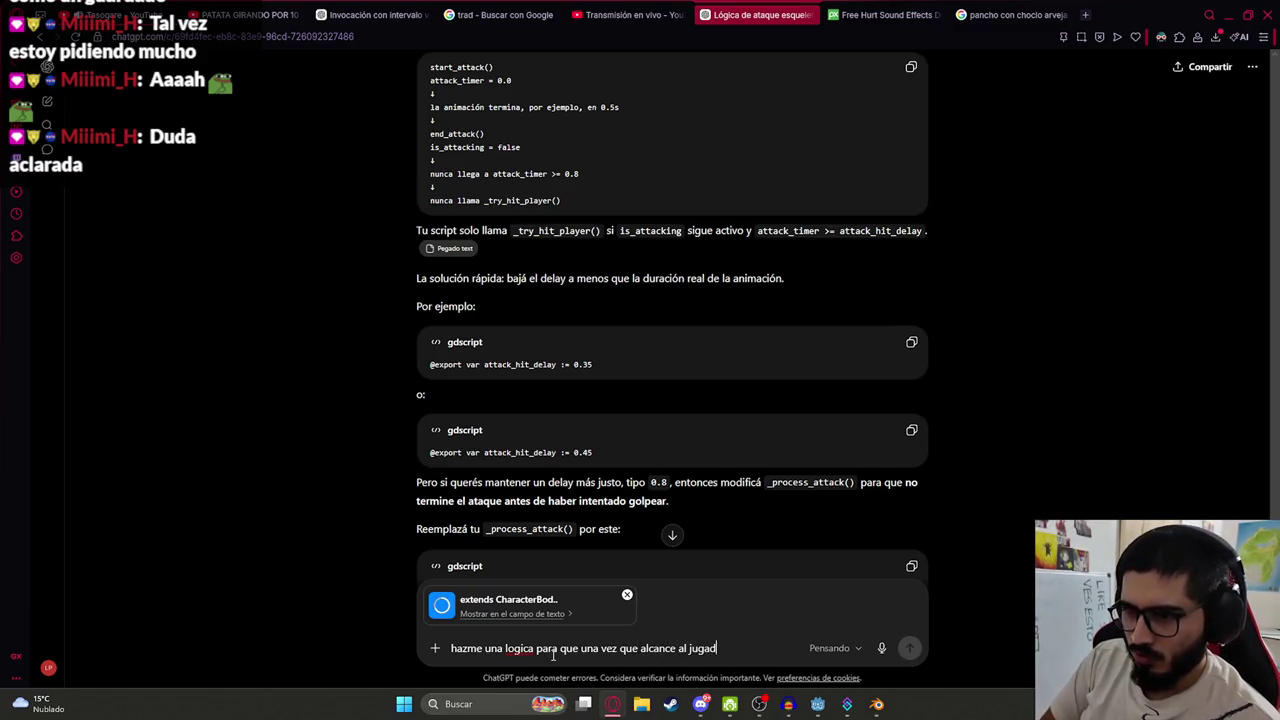
{"action": "type", "text": "or, no ataque insta"}
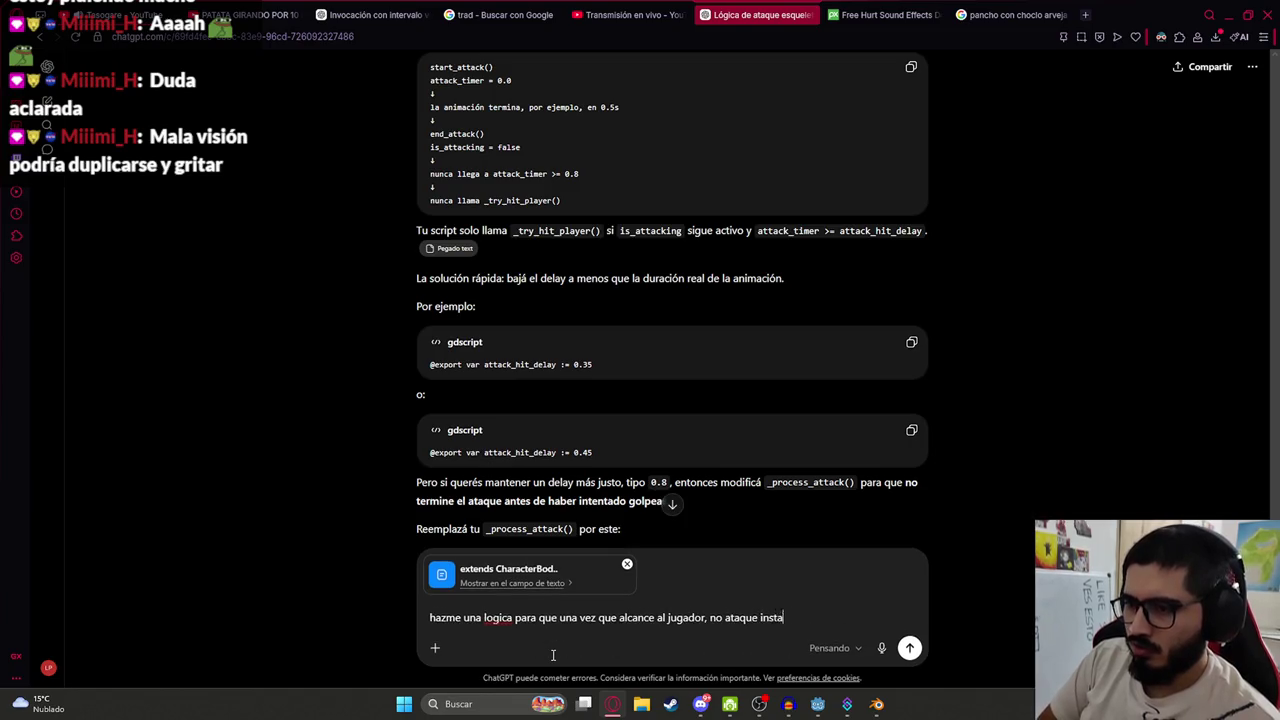
{"action": "type", "text": "ntaneamente, sino qu"}
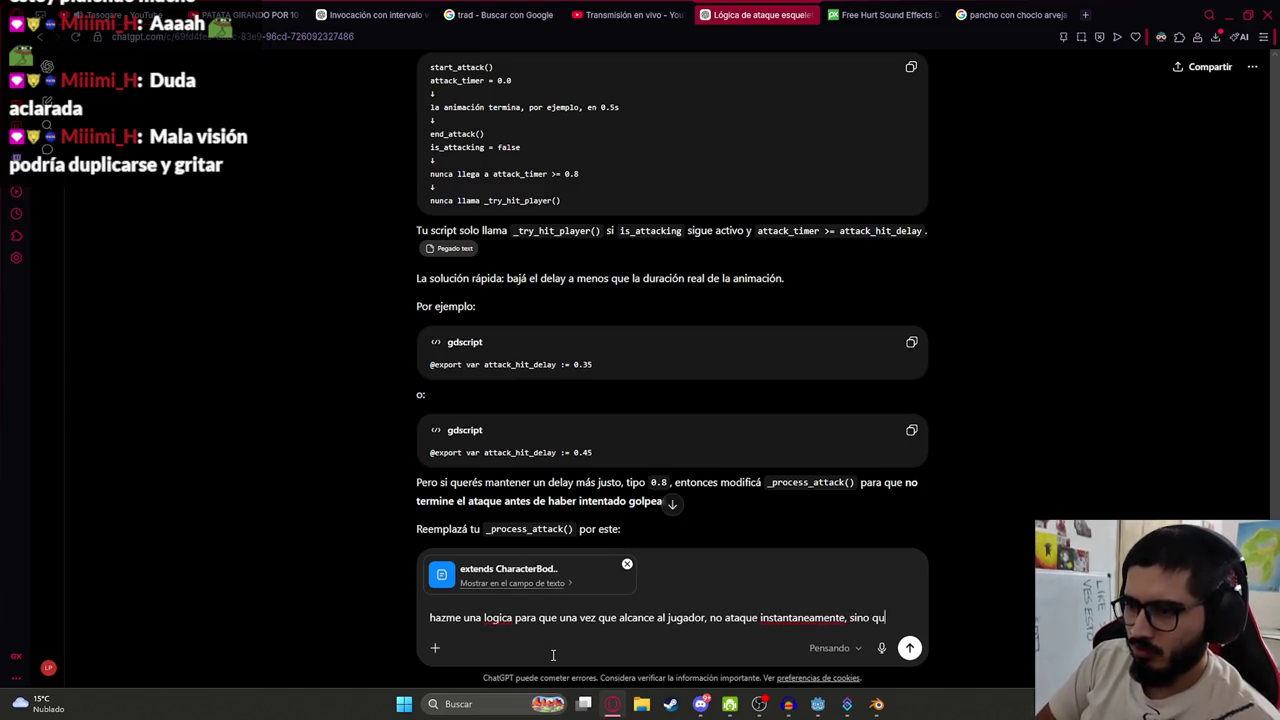
{"action": "type", "text": "e espere un wait_a"}
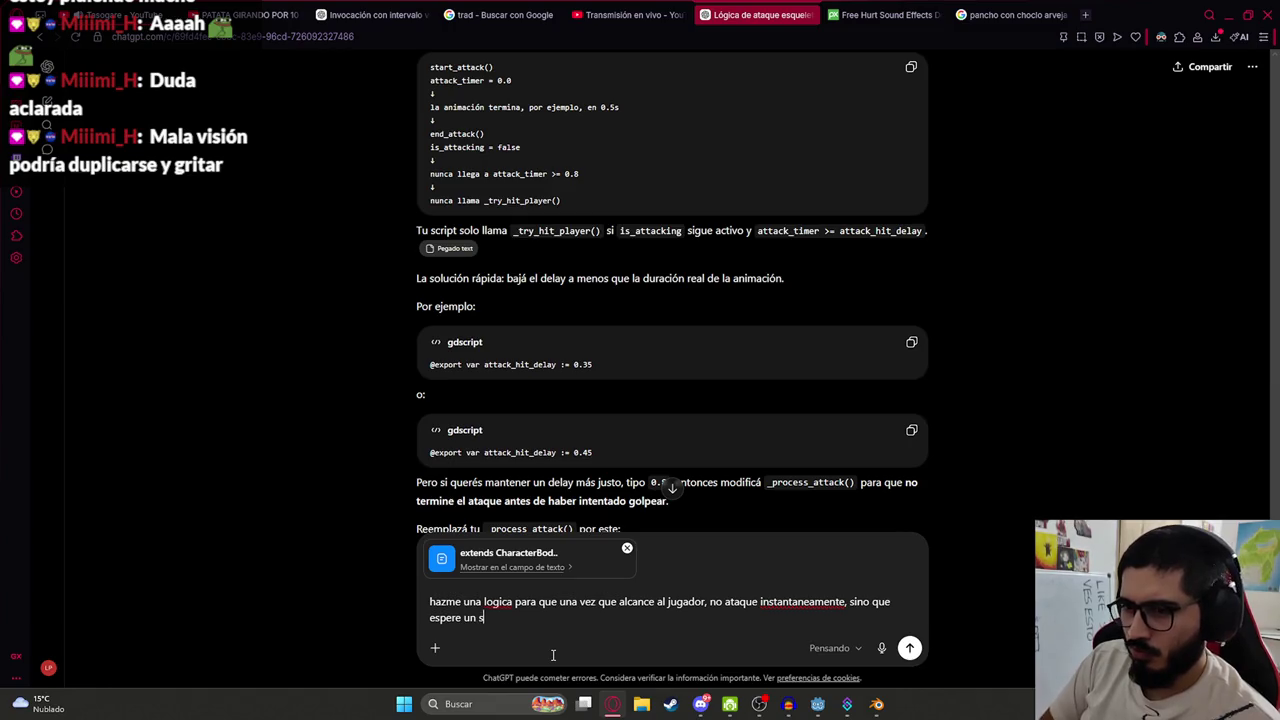
{"action": "type", "text": "tttack_time"}
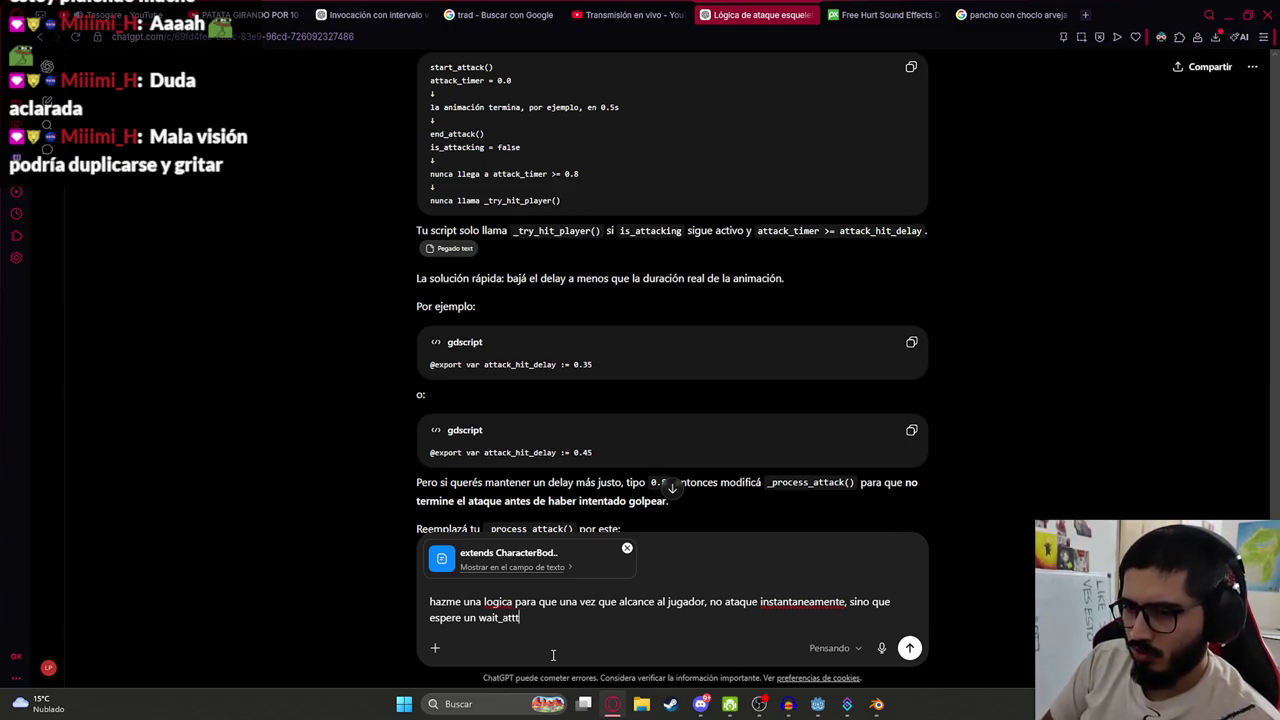
{"action": "key", "text": "Return"}
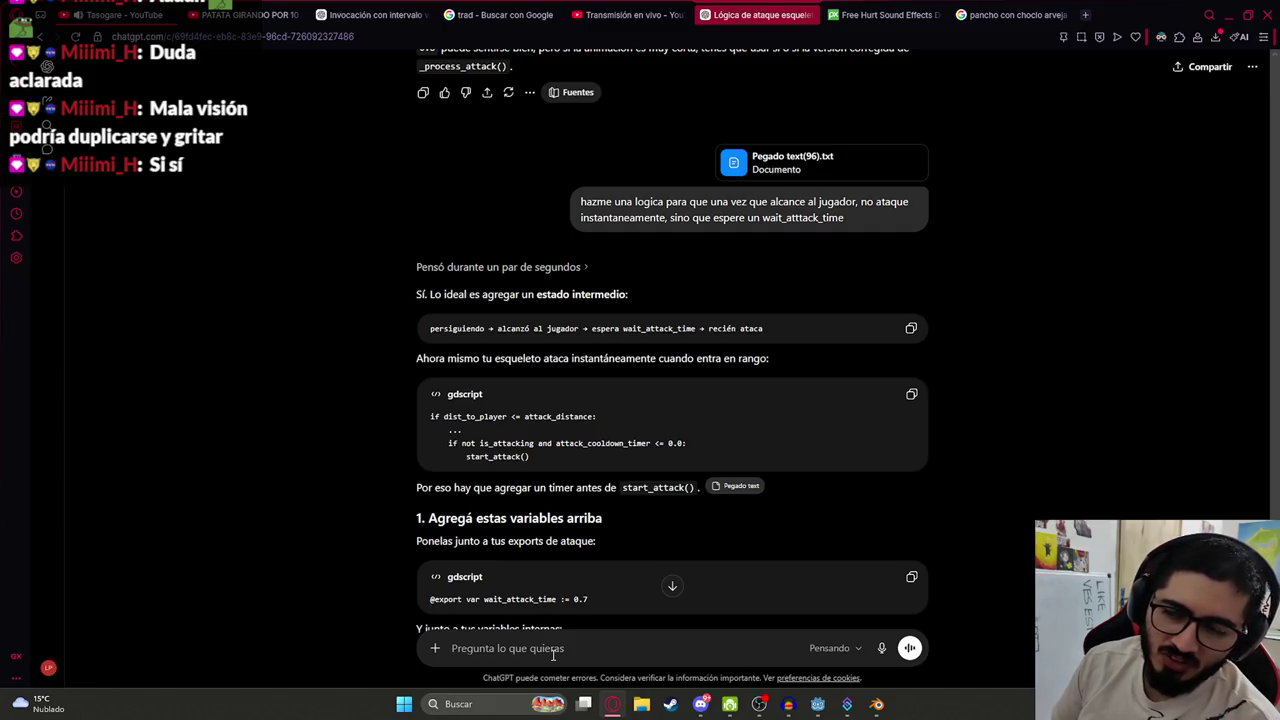
Read through ChatGPT's waiting-state answer with wait_attack_time 0.7
{"action": "left_click", "coordinate": [553, 655]}
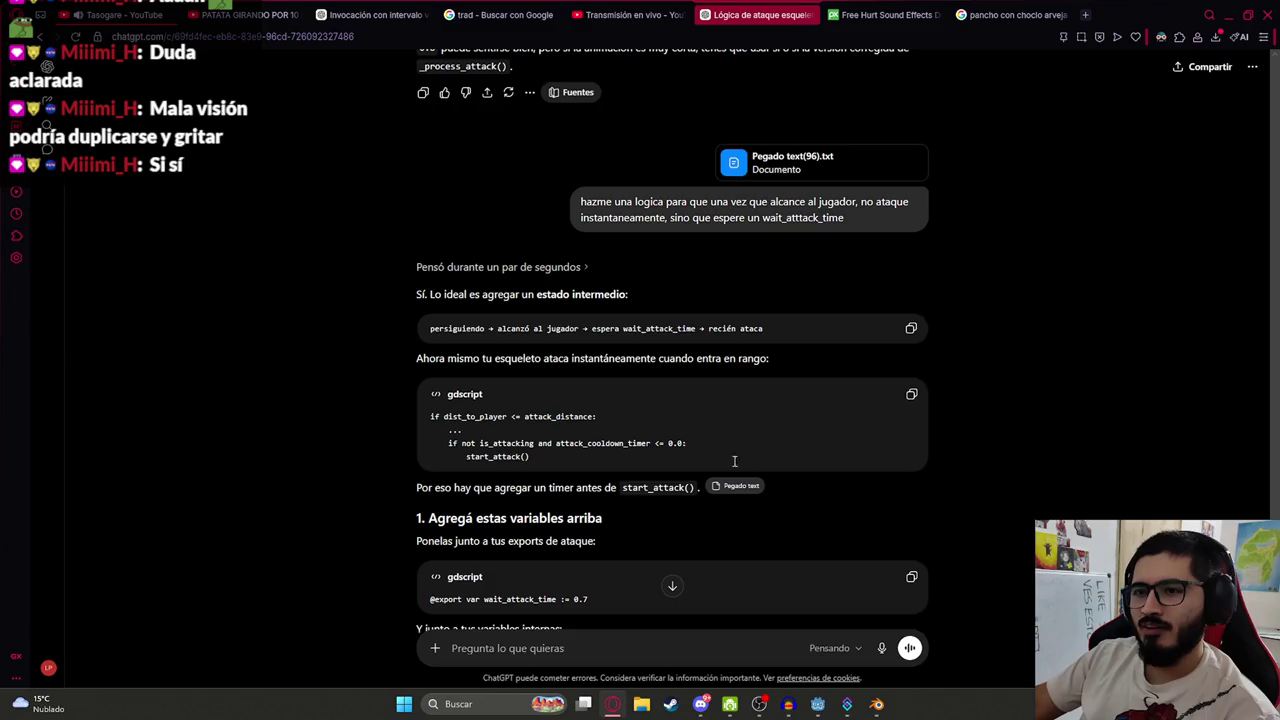
{"action": "scroll", "coordinate": [601, 372], "scroll_direction": "down", "scroll_amount": 1}
{"action": "scroll", "coordinate": [602, 371], "scroll_direction": "down", "scroll_amount": 2}
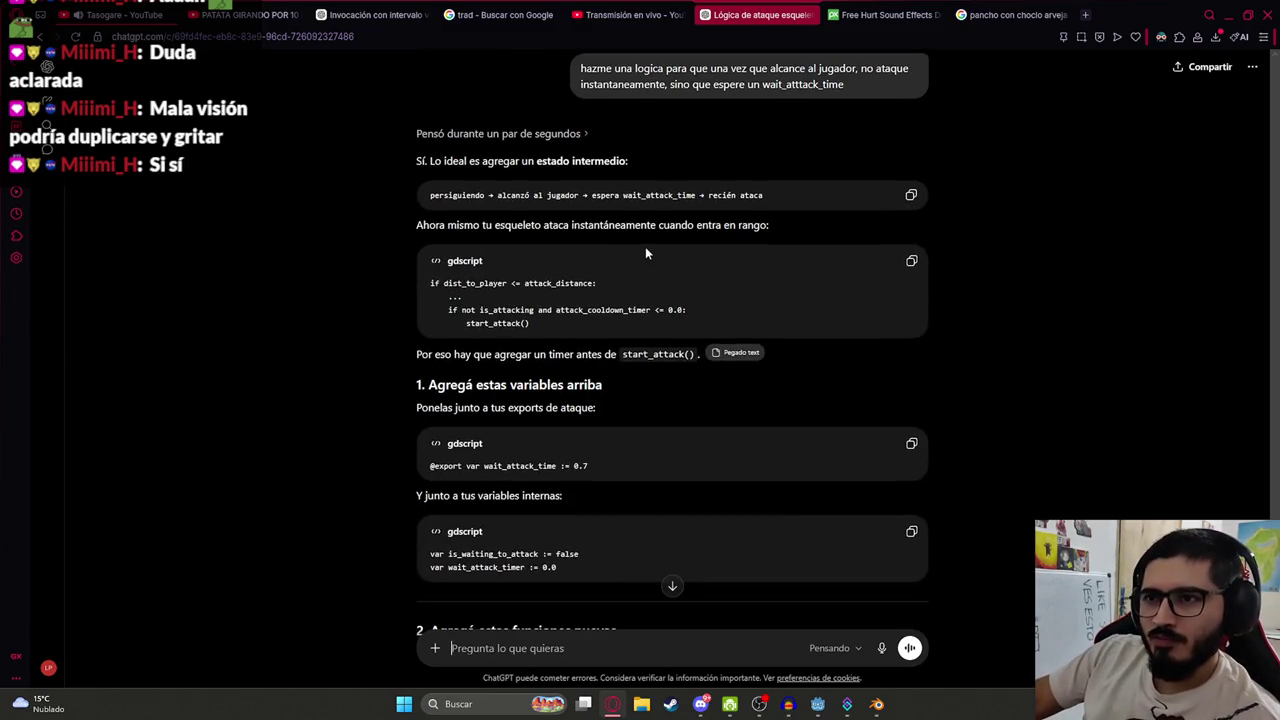
{"action": "scroll", "coordinate": [502, 423], "scroll_direction": "down", "scroll_amount": 2}
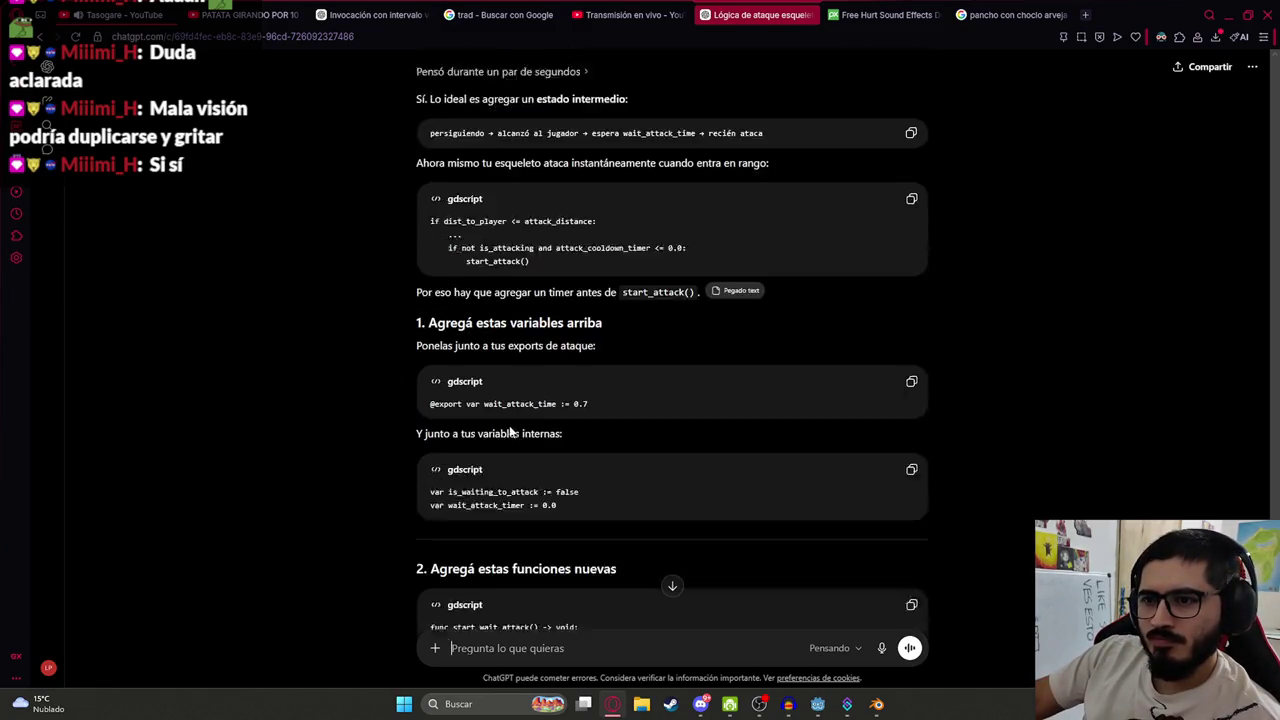
{"action": "left_click_drag", "start_coordinate": [636, 333], "coordinate": [337, 337]}
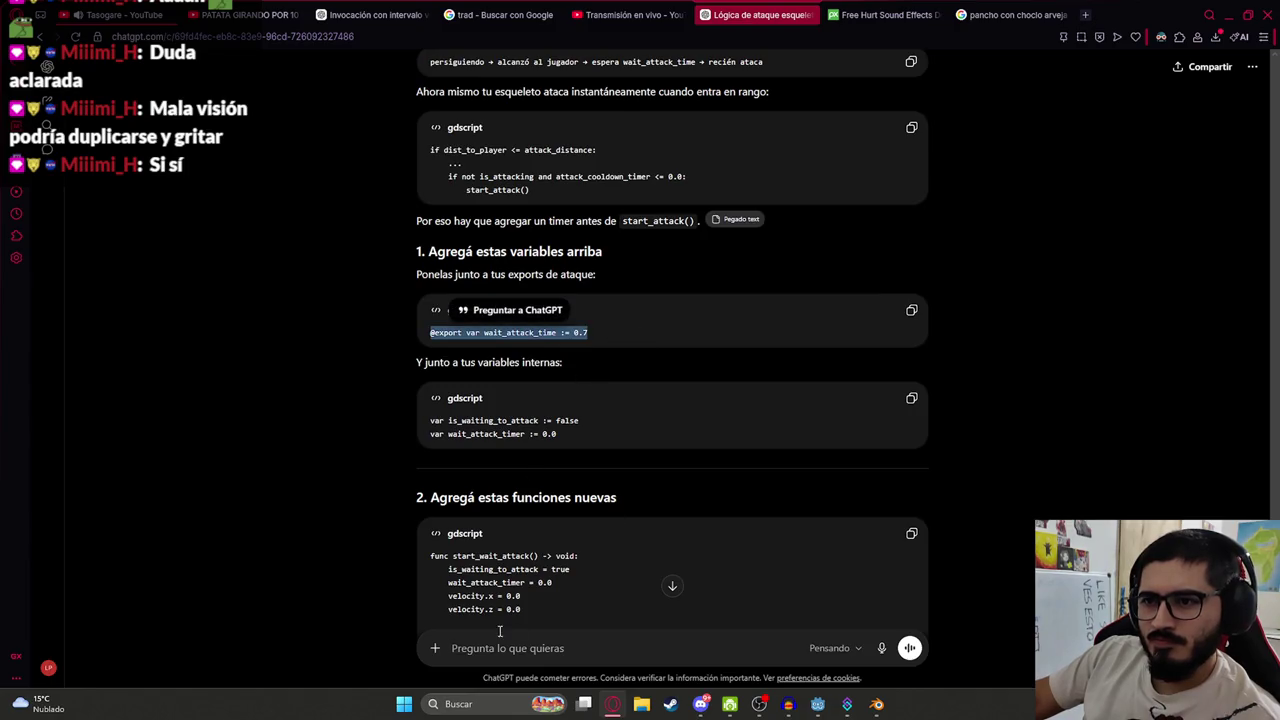
{"action": "scroll", "coordinate": [454, 578], "scroll_direction": "down", "scroll_amount": 5}
{"action": "scroll", "coordinate": [454, 578], "scroll_direction": "down", "scroll_amount": 5}
Ask 'pasame completo' to get the complete skeleton script and review the reply
{"action": "left_click", "coordinate": [500, 658]}
{"action": "type", "text": "pasame completo"}
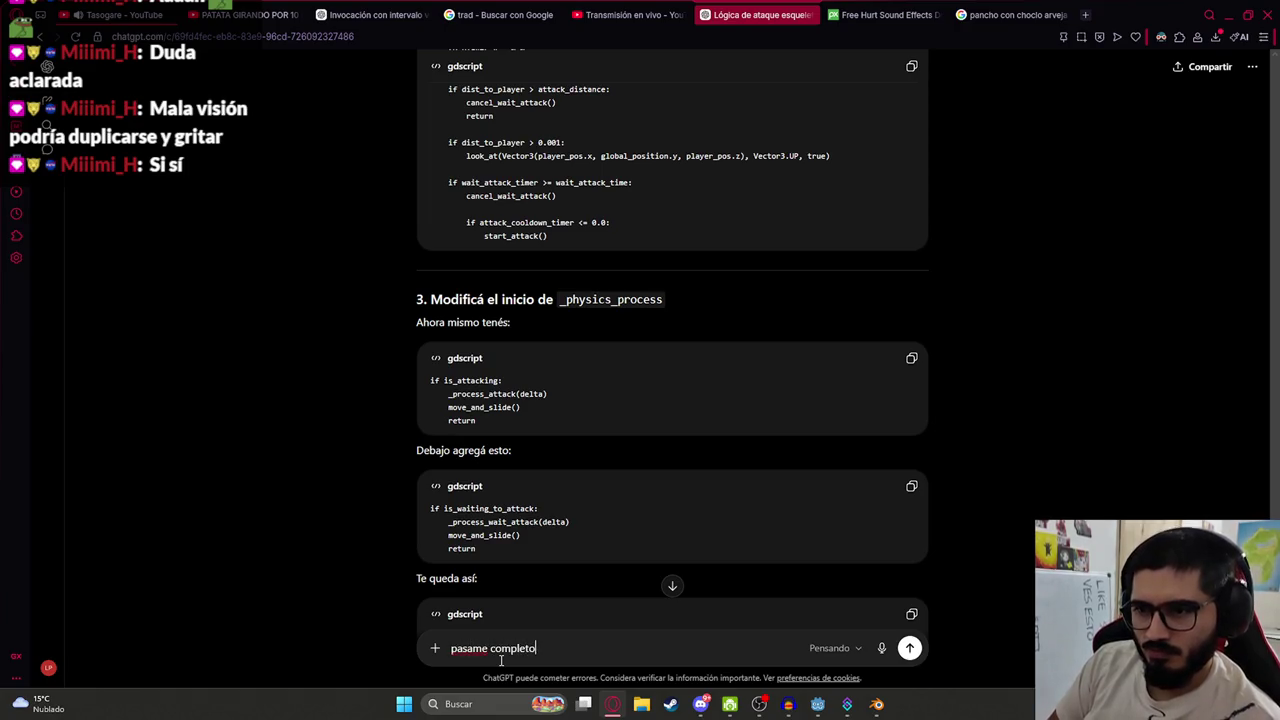
{"action": "key", "text": "Return"}
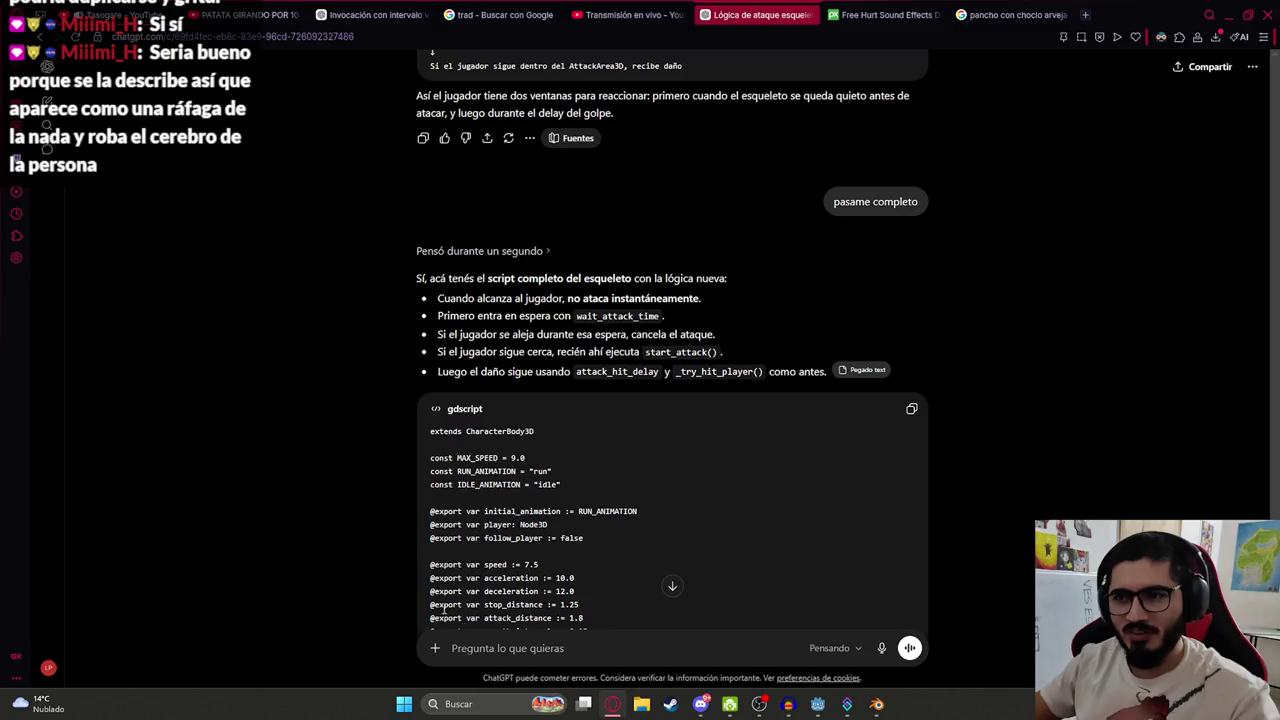
{"action": "scroll", "coordinate": [783, 363], "scroll_direction": "down", "scroll_amount": 10}
{"action": "scroll", "coordinate": [783, 363], "scroll_direction": "down", "scroll_amount": 15}
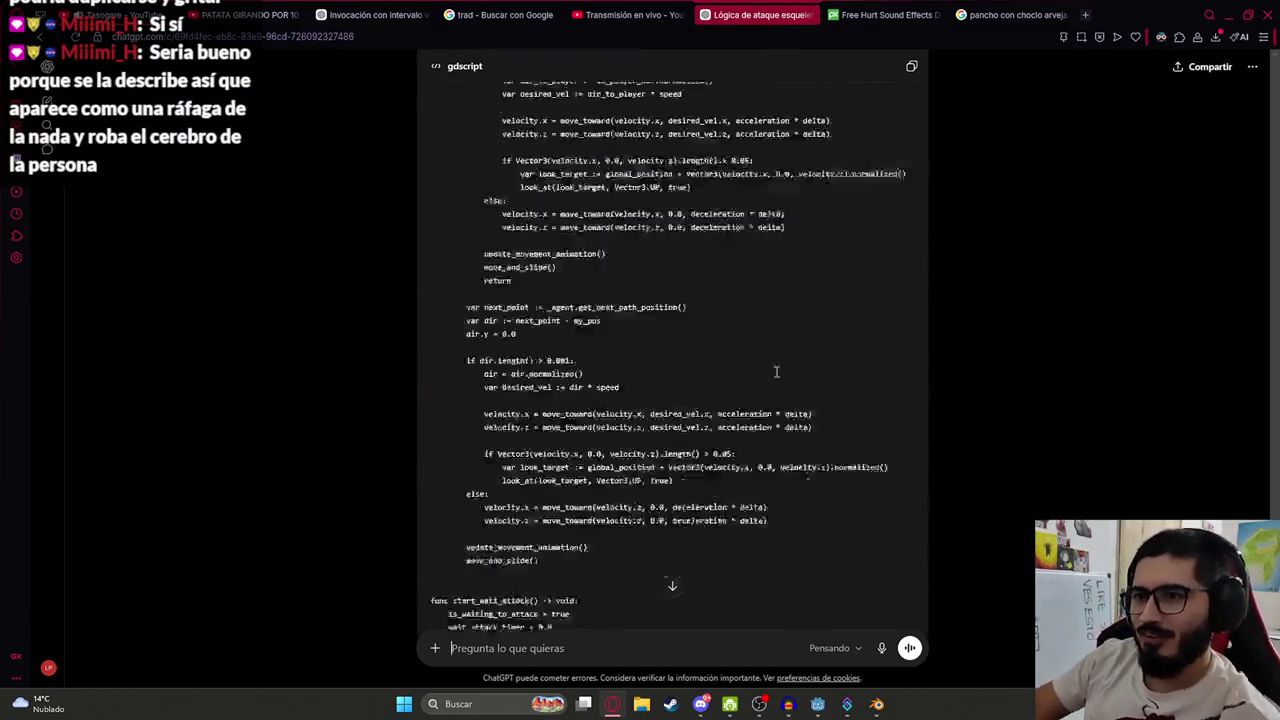
{"action": "scroll", "coordinate": [812, 314], "scroll_direction": "down", "scroll_amount": 10}
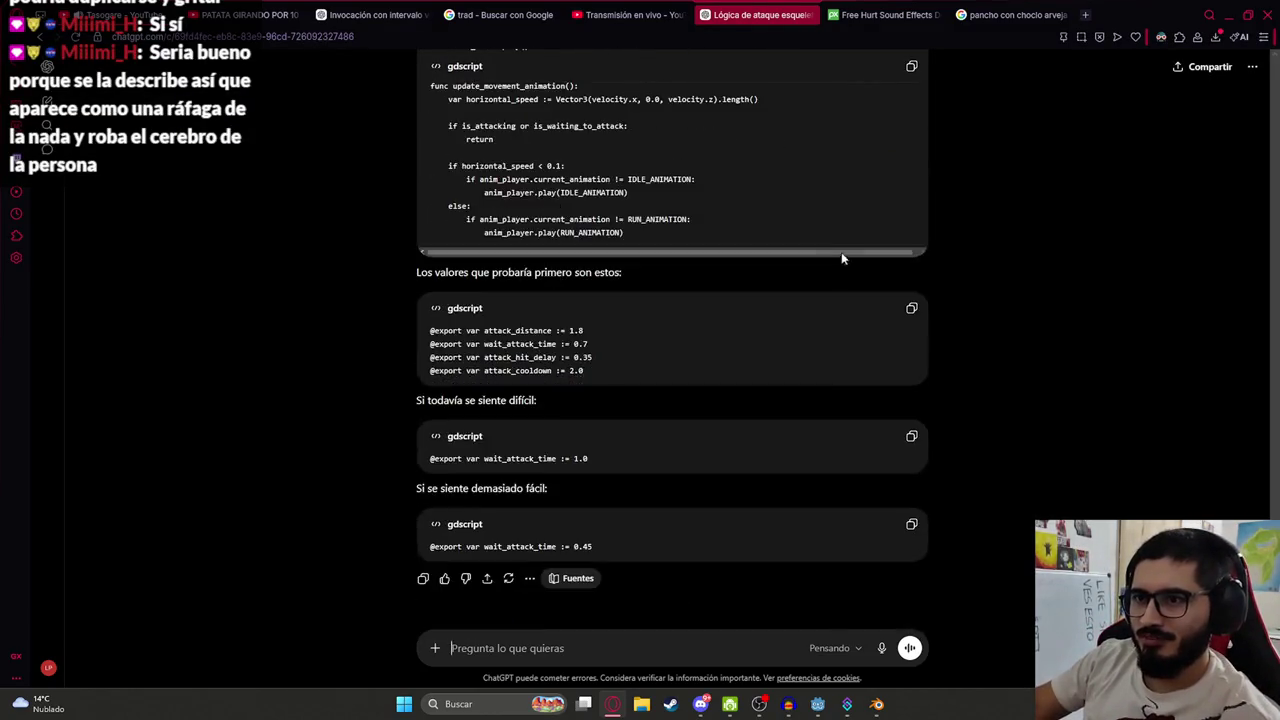
{"action": "scroll", "coordinate": [840, 260], "scroll_direction": "up", "scroll_amount": 2}
{"action": "key", "text": "alt+Tab"}
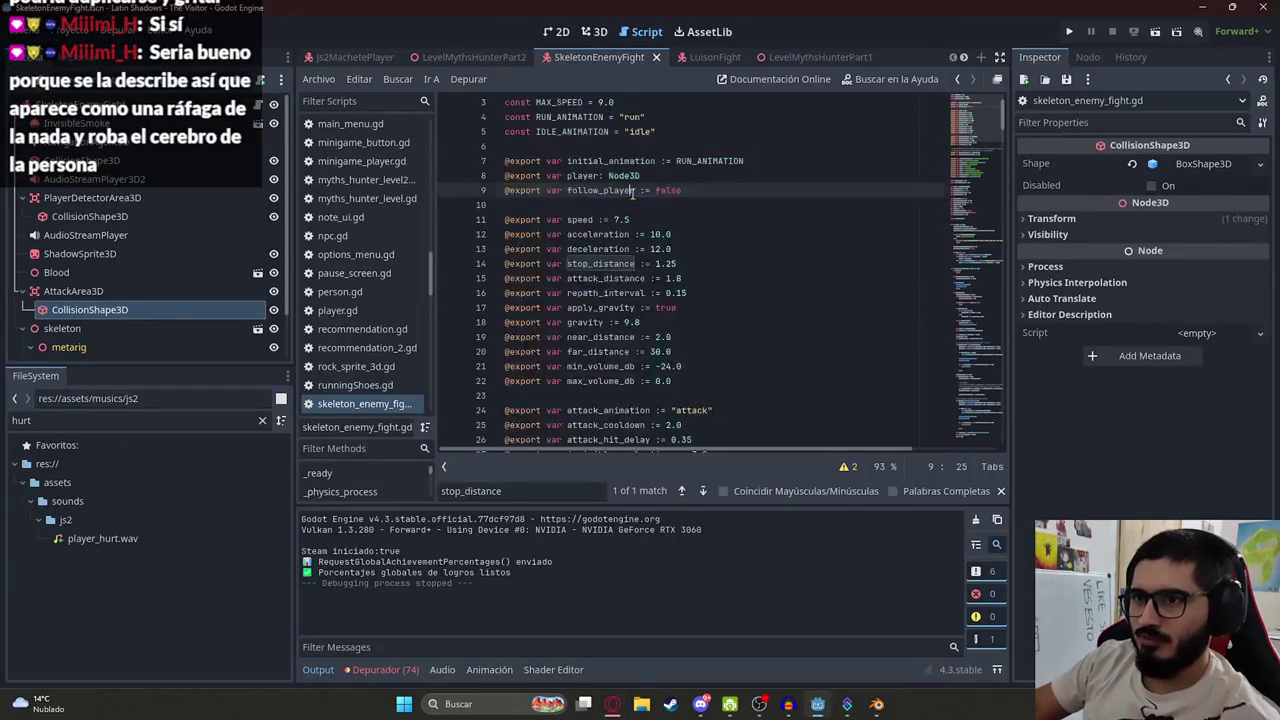
Paste ChatGPT's full script and change line 291's anim_length ':=' to '='
{"action": "key", "text": "ctrl+v"}
{"action": "left_click", "coordinate": [750, 295]}
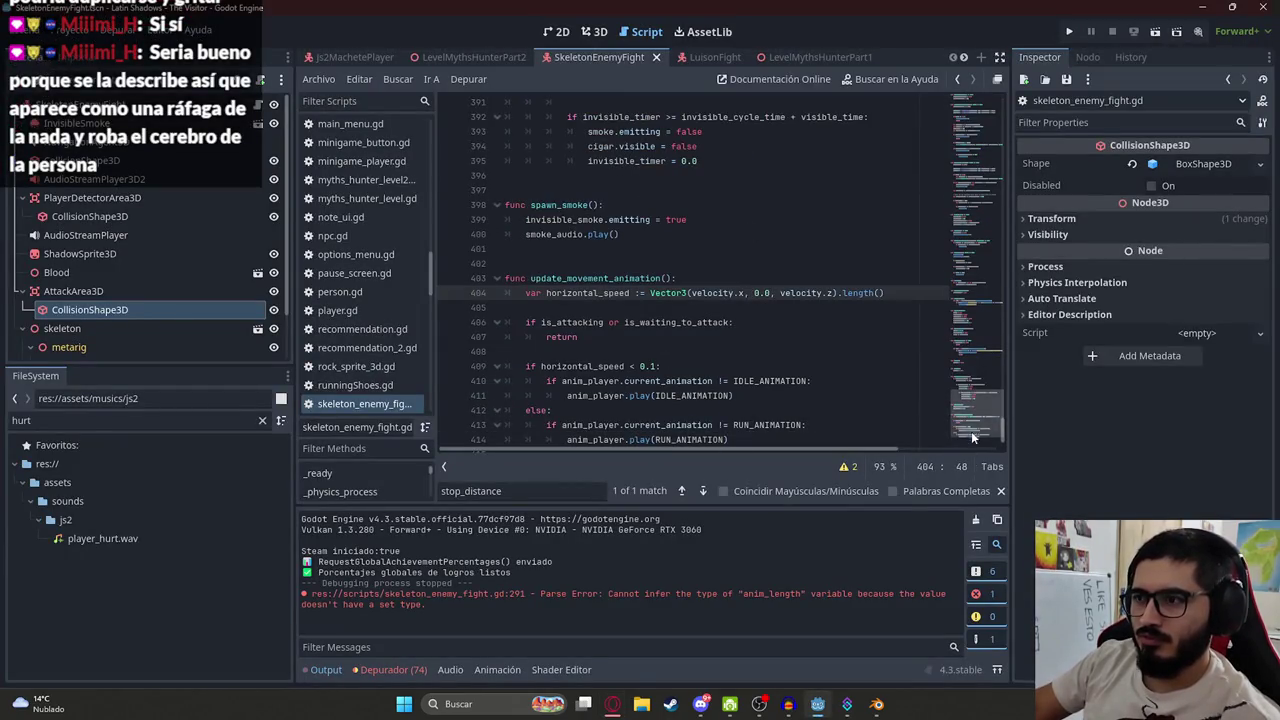
{"action": "scroll", "coordinate": [975, 286], "scroll_direction": "up", "scroll_amount": 20}
{"action": "scroll", "coordinate": [995, 342], "scroll_direction": "up", "scroll_amount": 1}
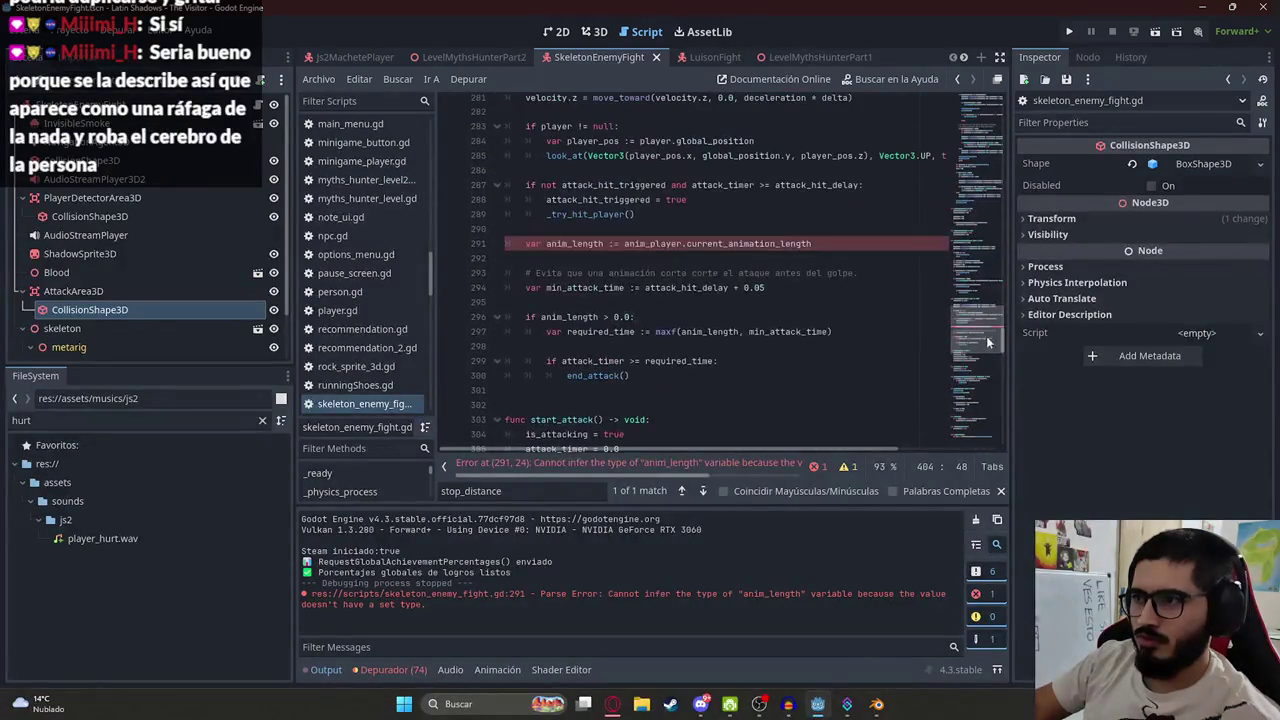
{"action": "left_click", "coordinate": [614, 244]}
{"action": "key", "text": "BackSpace"}
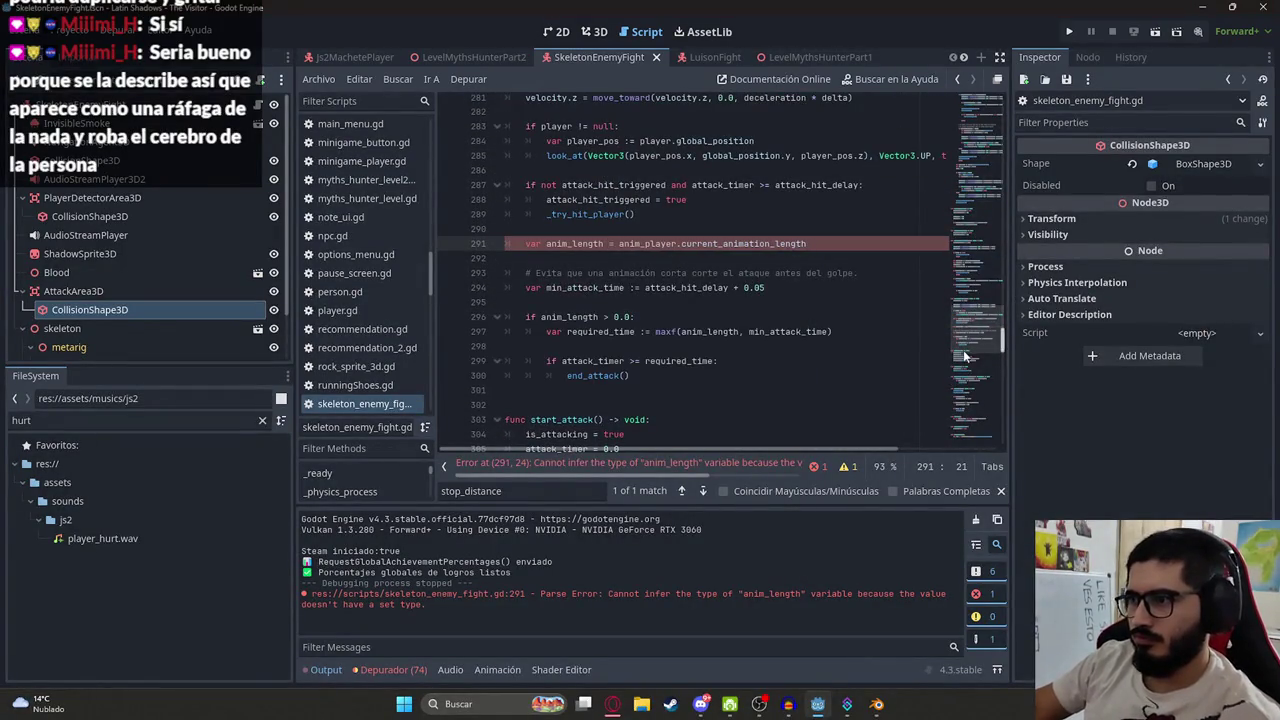
{"action": "scroll", "coordinate": [970, 350], "scroll_direction": "up", "scroll_amount": 20}
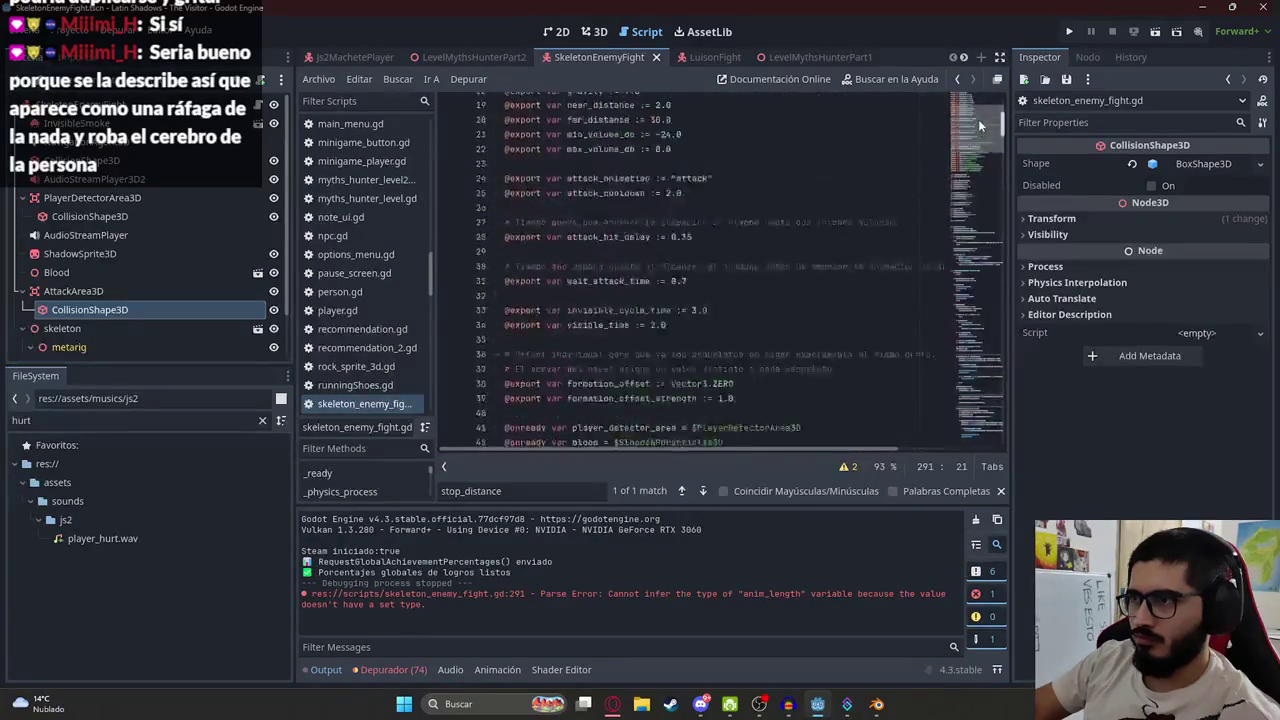
{"action": "scroll", "coordinate": [975, 216], "scroll_direction": "down", "scroll_amount": 20}
Switch to the LevelMythsHunterPart2 scene tab, dismissing its options menu
{"action": "left_click", "coordinate": [470, 57]}
{"action": "right_click", "coordinate": [465, 58]}
{"action": "left_click", "coordinate": [557, 150]}
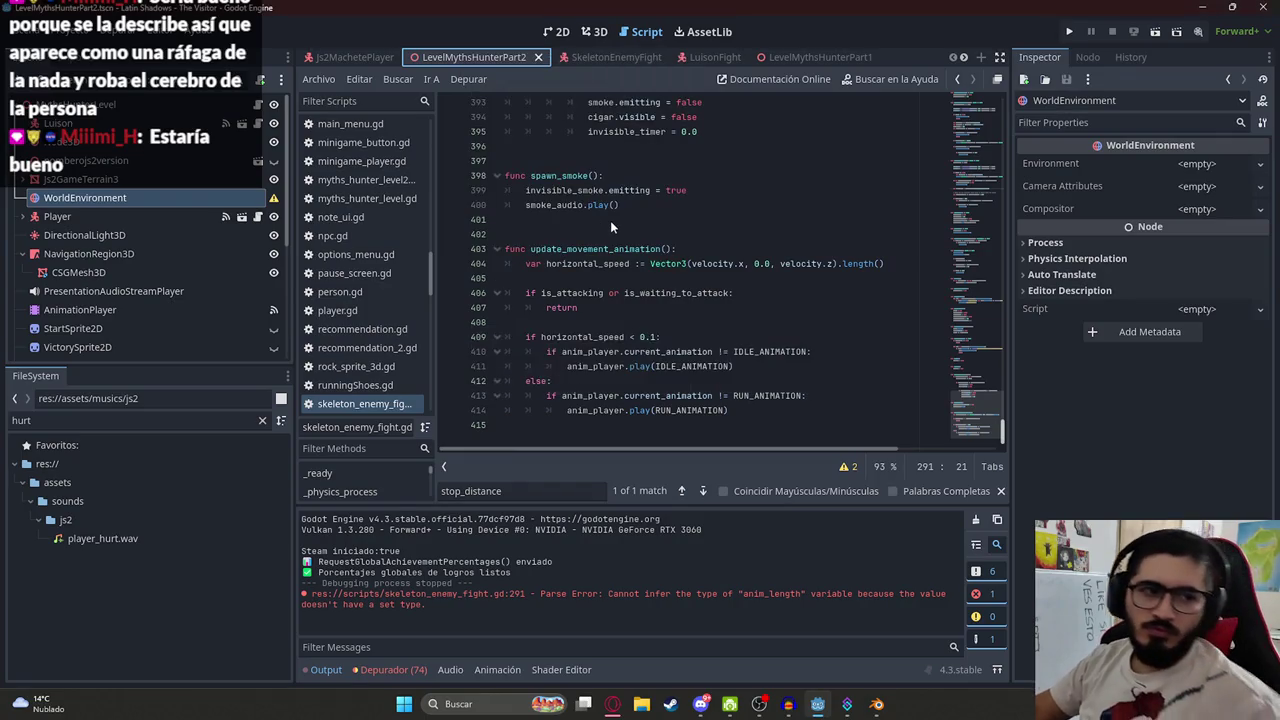
Run the project with F5 and play the wait-before-attack skeleton boss fight to VICTORY
{"action": "key", "text": "F5"}
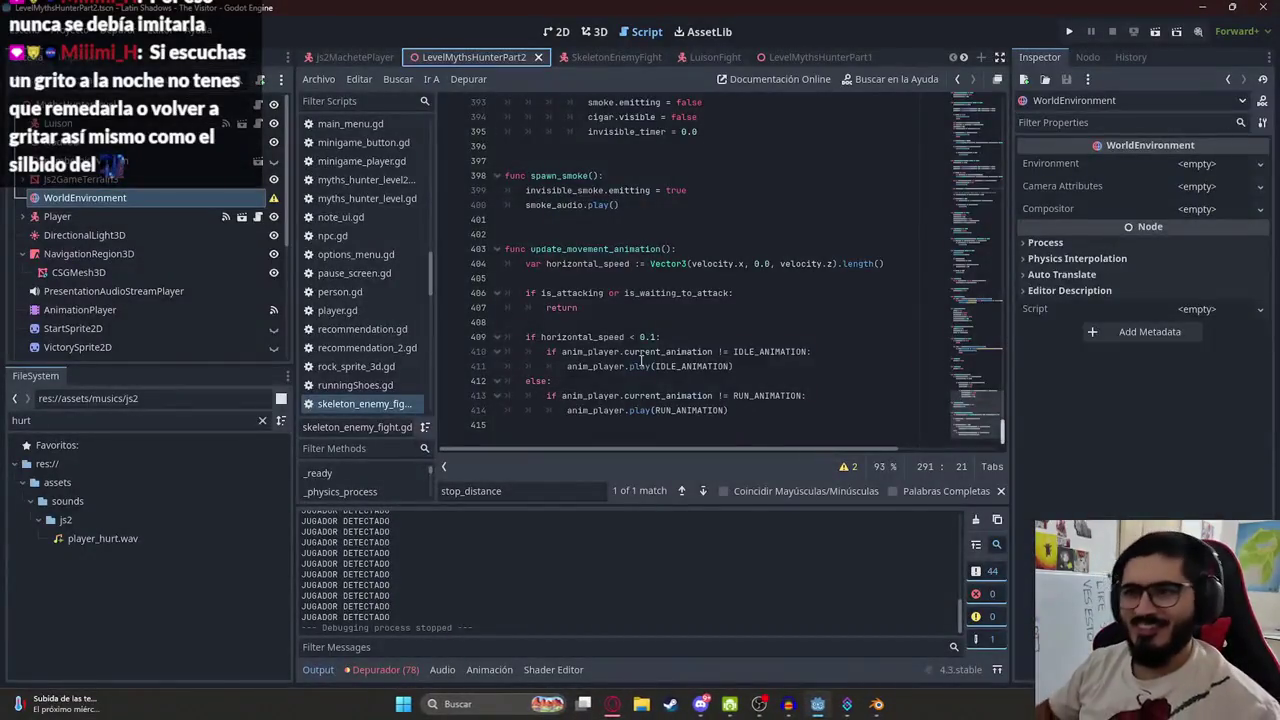
Select the Luison boss node and inspect its player_found signal in the Node panel
{"action": "left_click", "coordinate": [605, 264]}
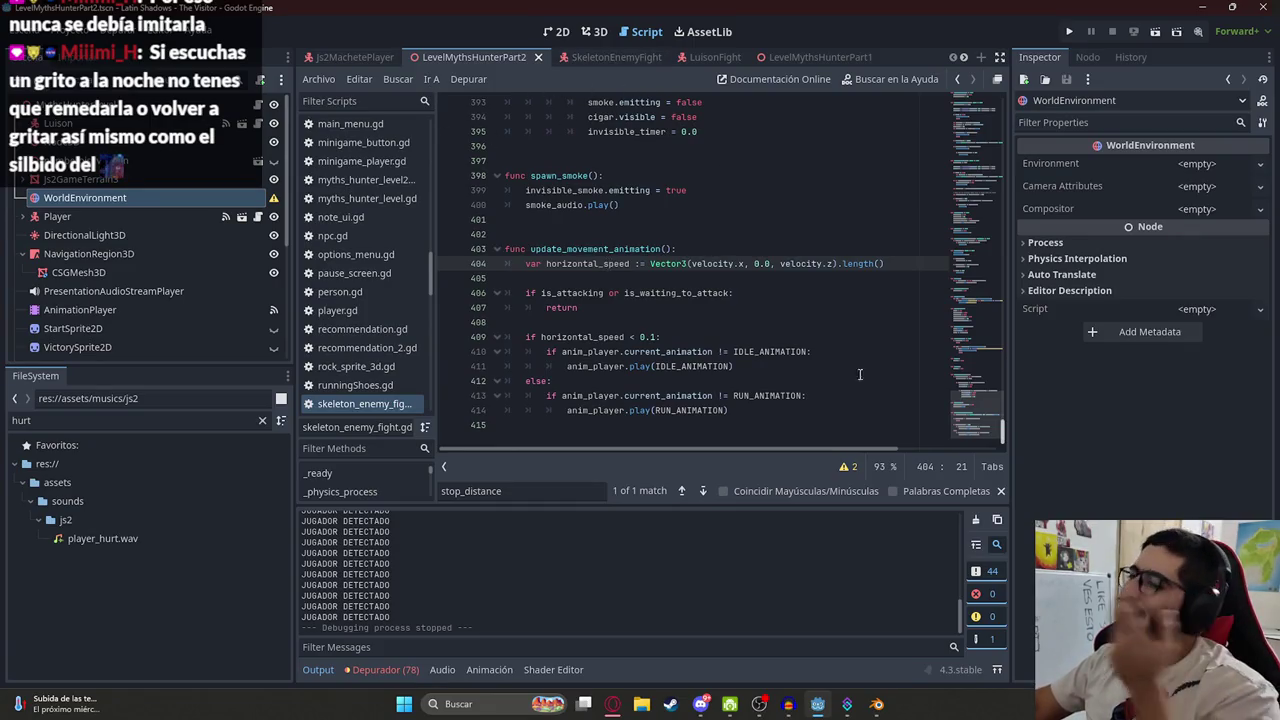
{"action": "mouse_move", "coordinate": [951, 400]}
{"action": "left_mouse_down"}
{"action": "mouse_move", "coordinate": [900, 250]}
{"action": "mouse_move", "coordinate": [744, 52]}
{"action": "left_mouse_up"}
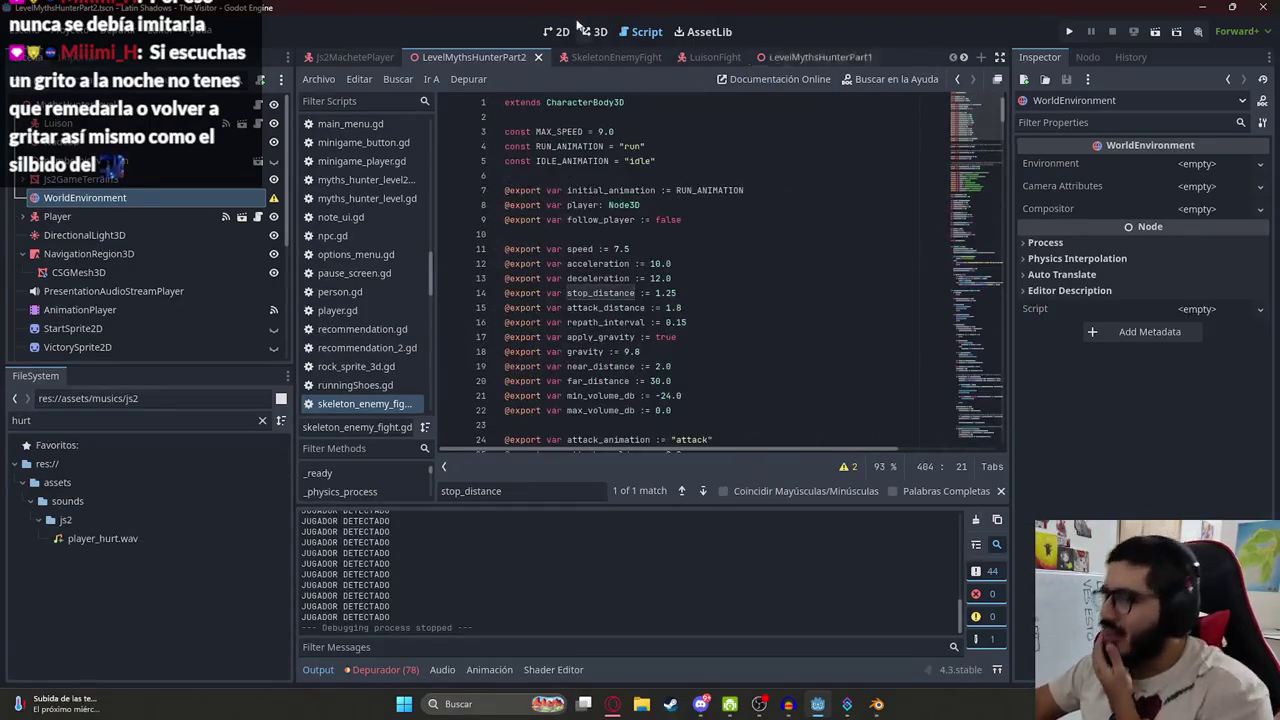
{"action": "left_click", "coordinate": [85, 179]}
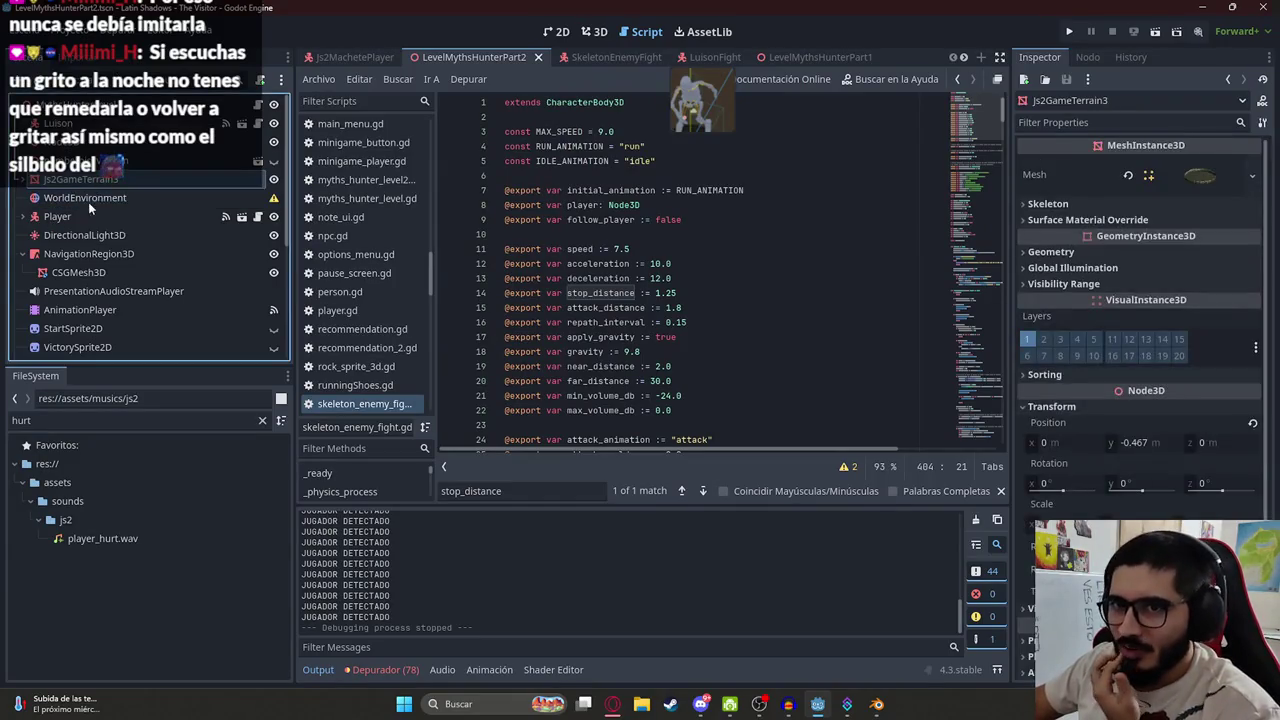
{"action": "left_click", "coordinate": [58, 123]}
{"action": "left_click", "coordinate": [1087, 57]}
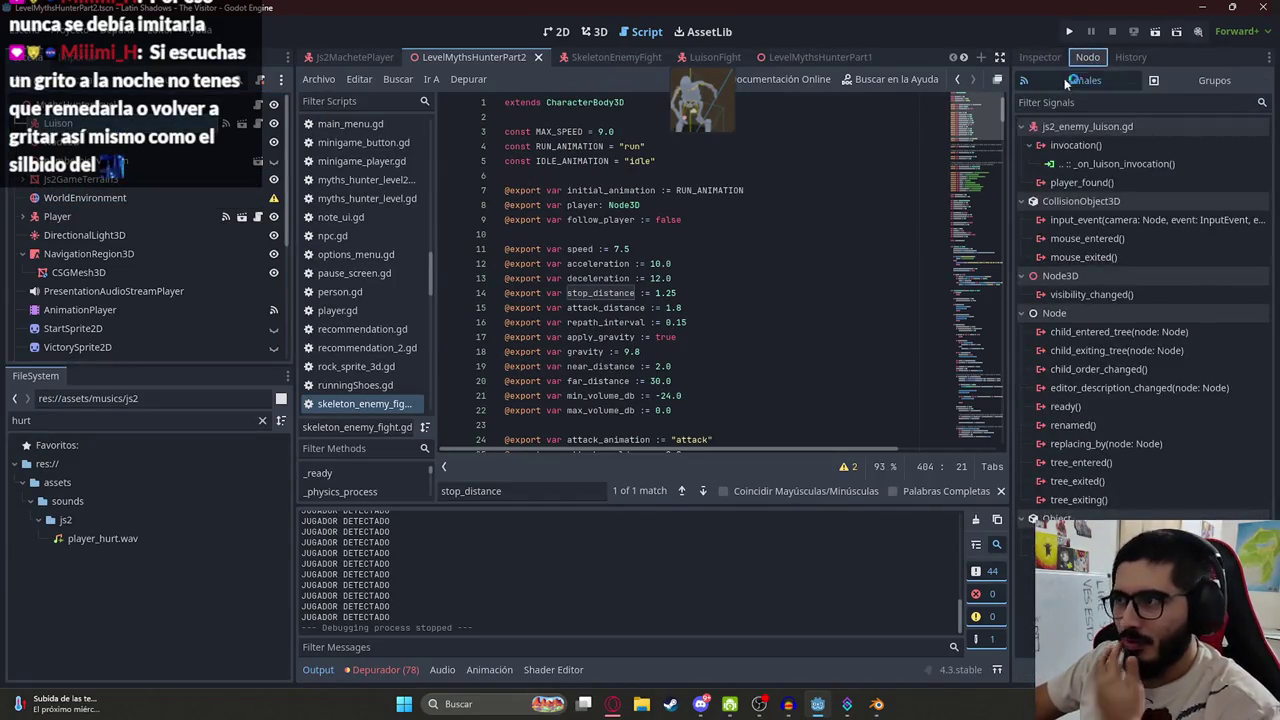
{"action": "left_click", "coordinate": [1068, 183]}
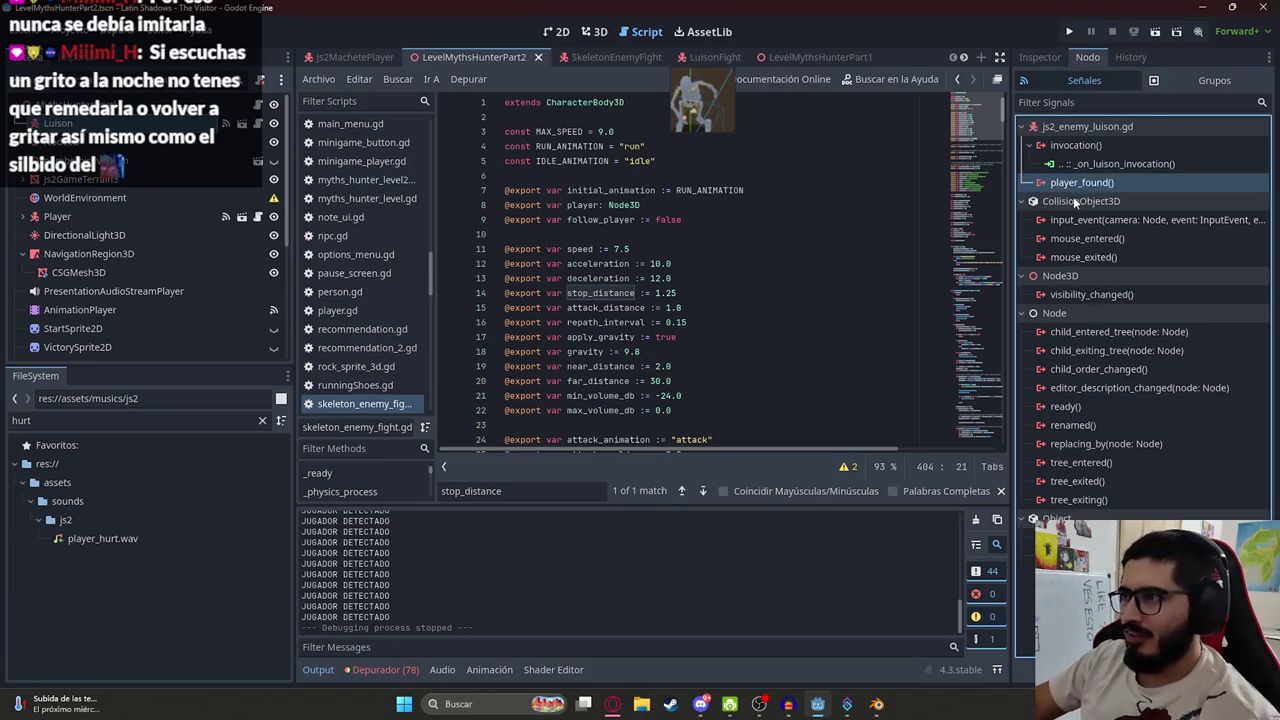
{"action": "left_click", "coordinate": [806, 306]}
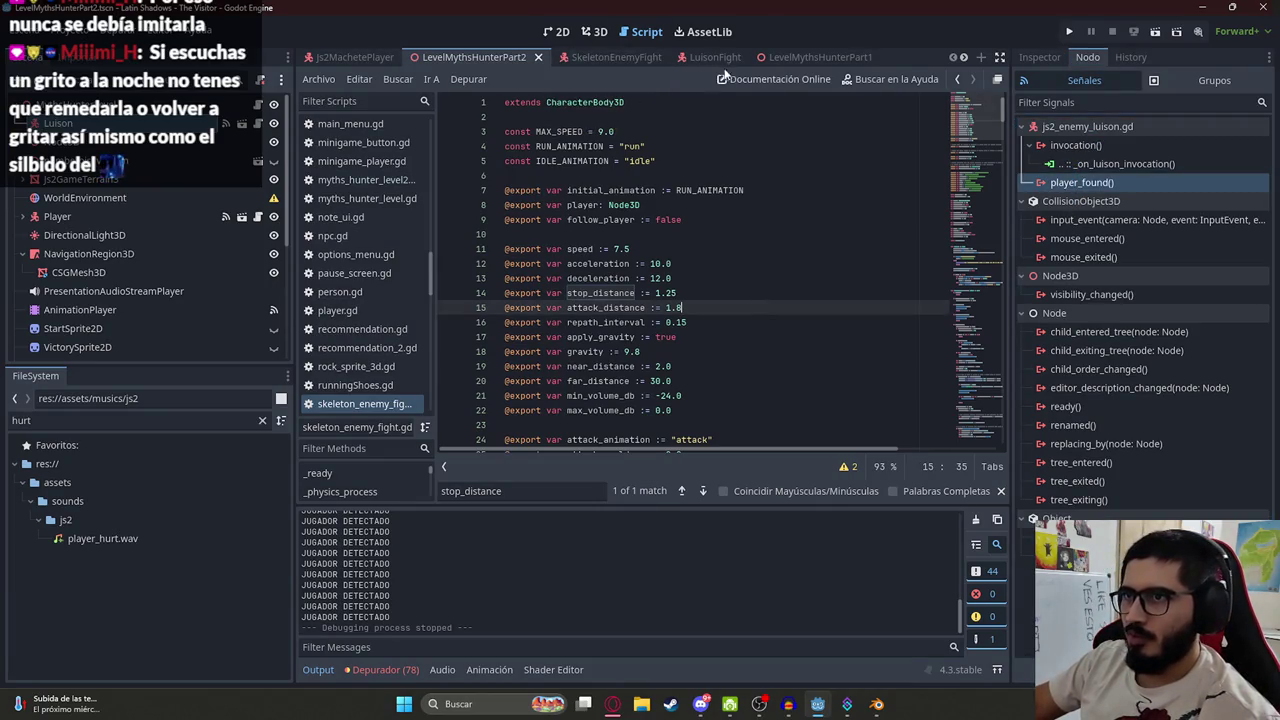
Search the LuisonFight script for 'victory', finding no match
{"action": "left_click", "coordinate": [690, 62]}
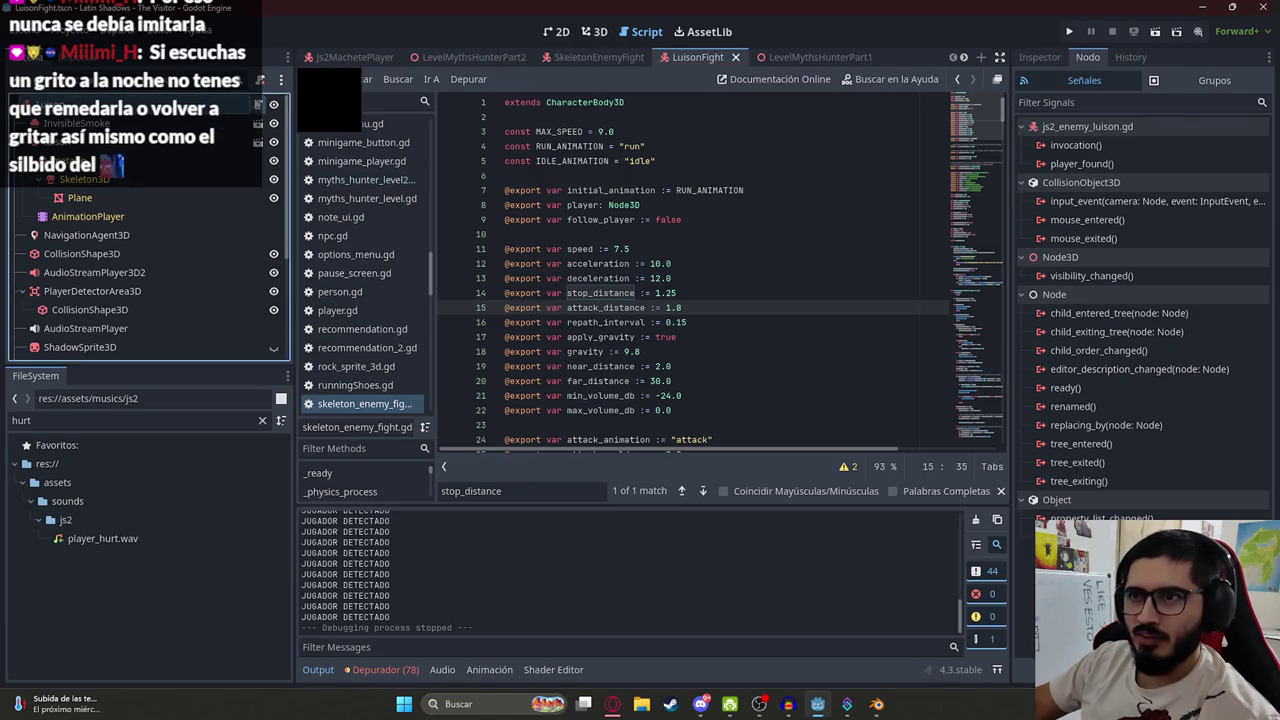
{"action": "left_click", "coordinate": [777, 321]}
{"action": "key", "text": "ctrl+f"}
{"action": "type", "text": "victory"}
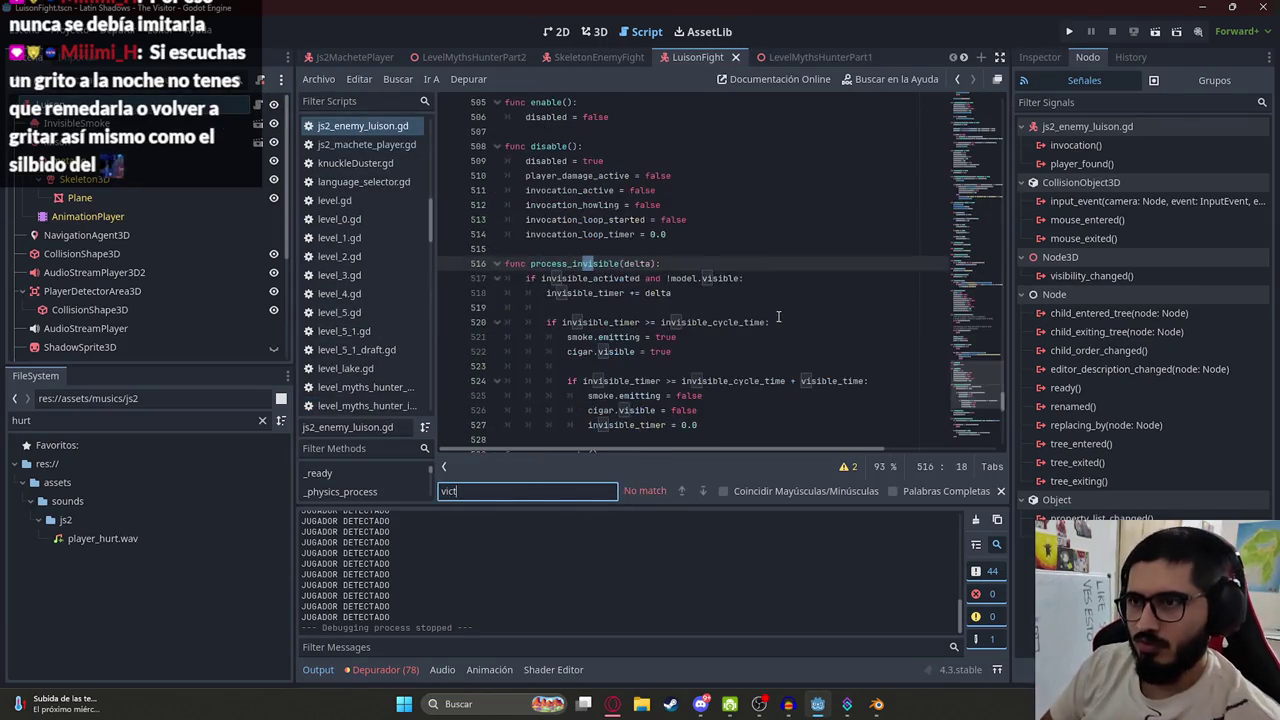
{"action": "key", "text": "ctrl+a"}
{"action": "key", "text": "BackSpace"}
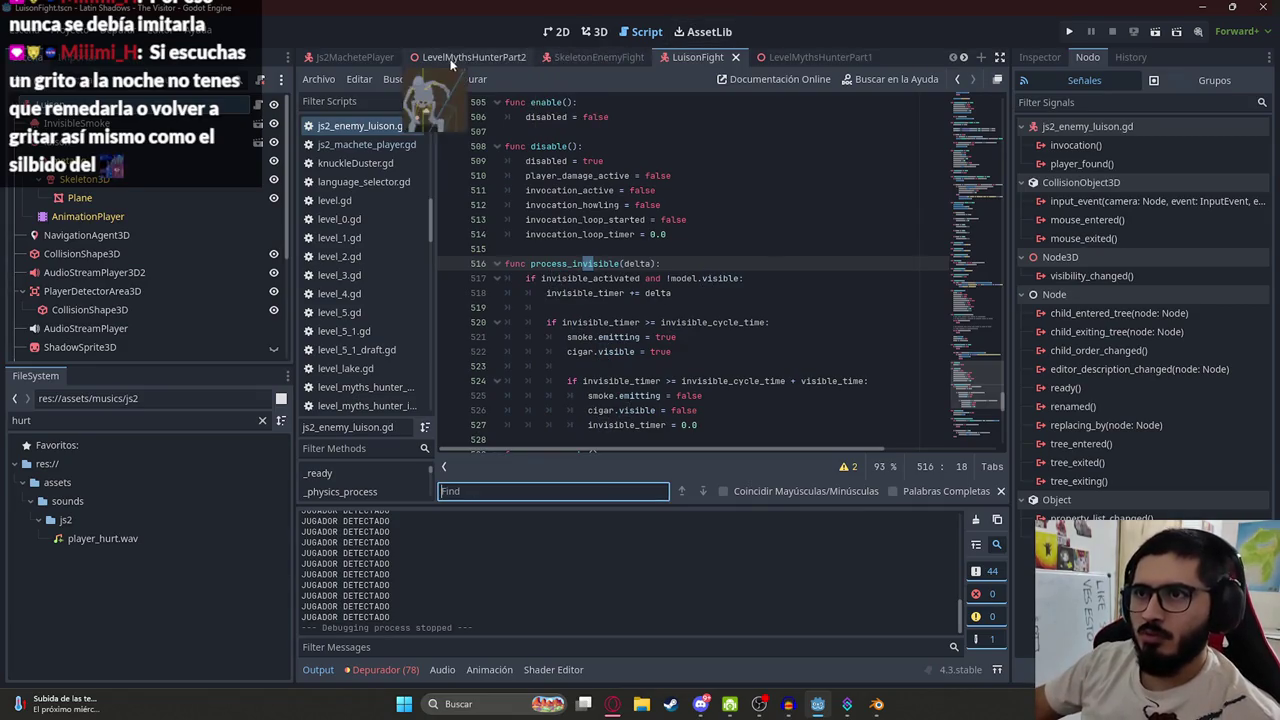
Search the LevelMythsHunterPart2 level script for 'victory' to reach its victory handler
{"action": "left_click", "coordinate": [465, 57]}
{"action": "key", "text": "ctrl+f"}
{"action": "type", "text": "victory"}
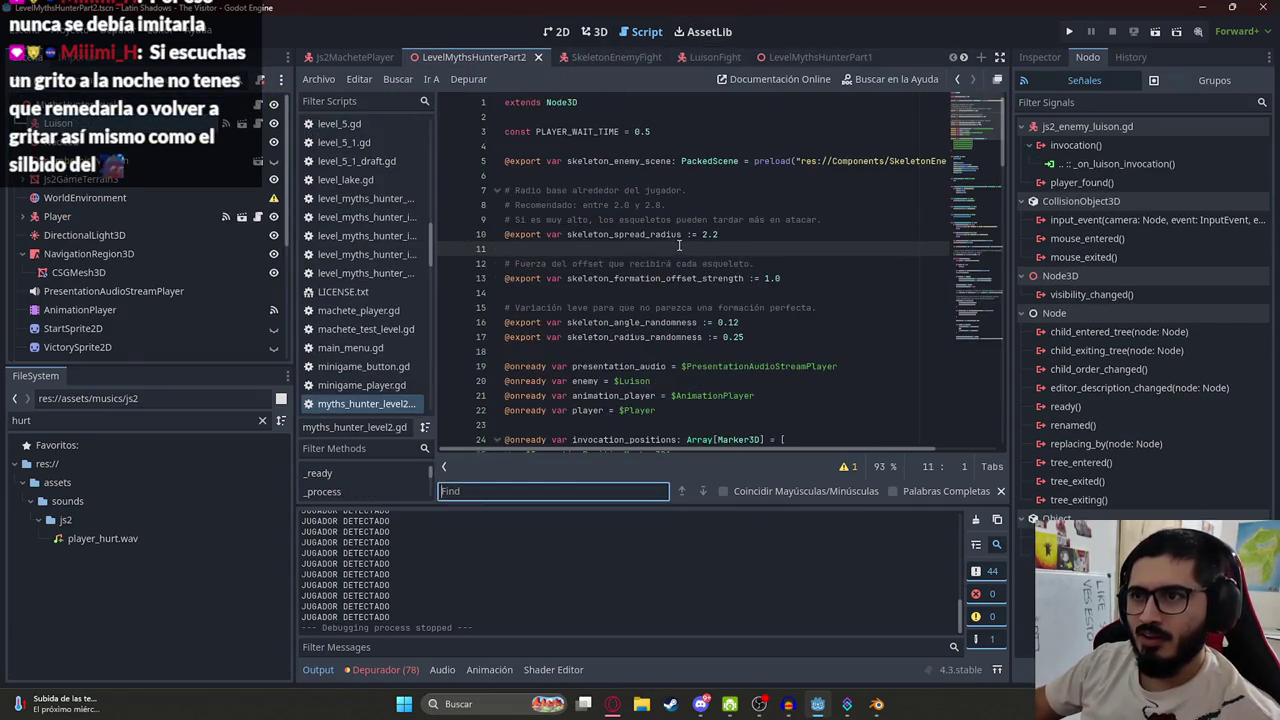
{"action": "key", "text": "Return"}
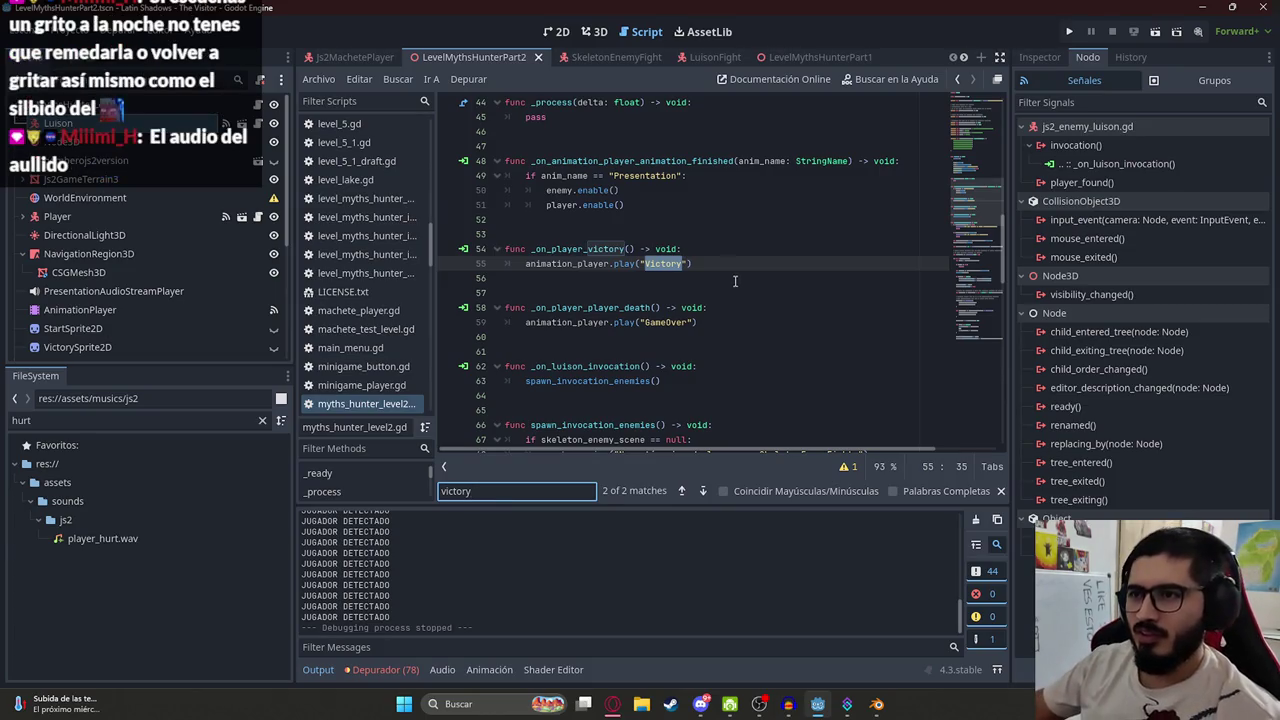
Add an enemy.disable() call on line 56 of _on_player_victory()
{"action": "double_click", "coordinate": [576, 249]}
{"action": "key", "text": "ctrl+f"}
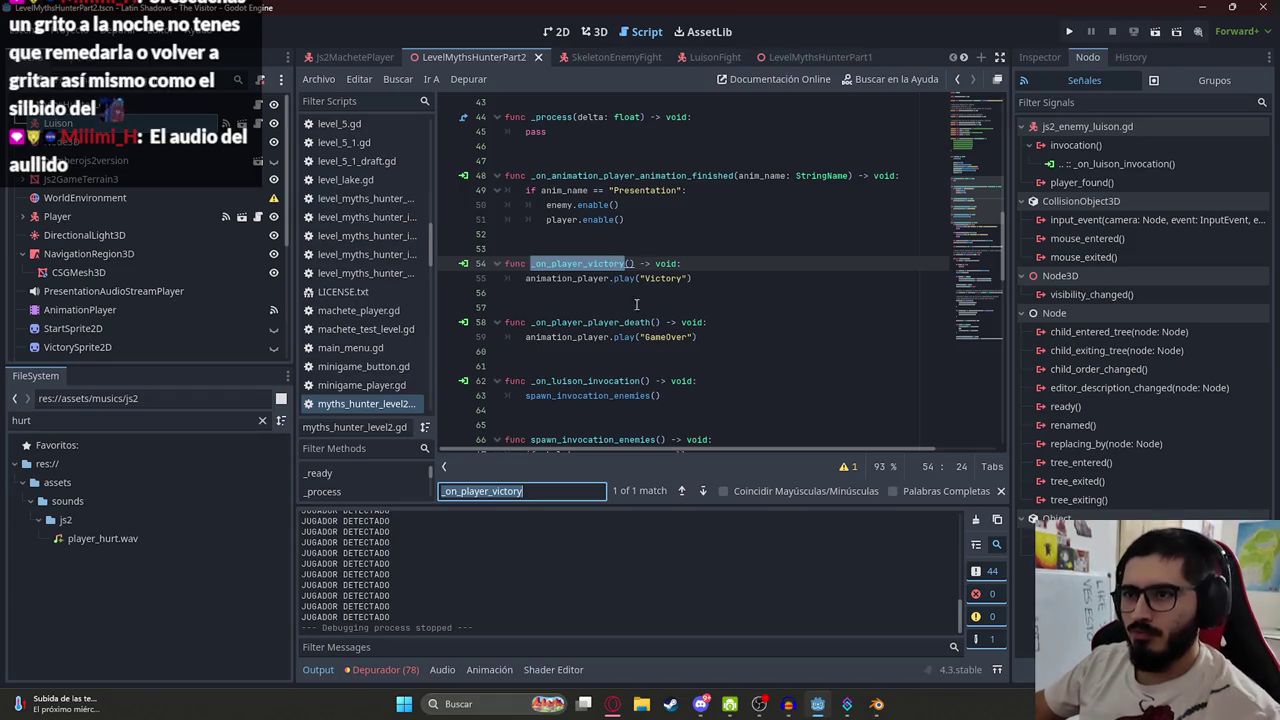
{"action": "left_click", "coordinate": [718, 283]}
{"action": "left_click", "coordinate": [718, 288]}
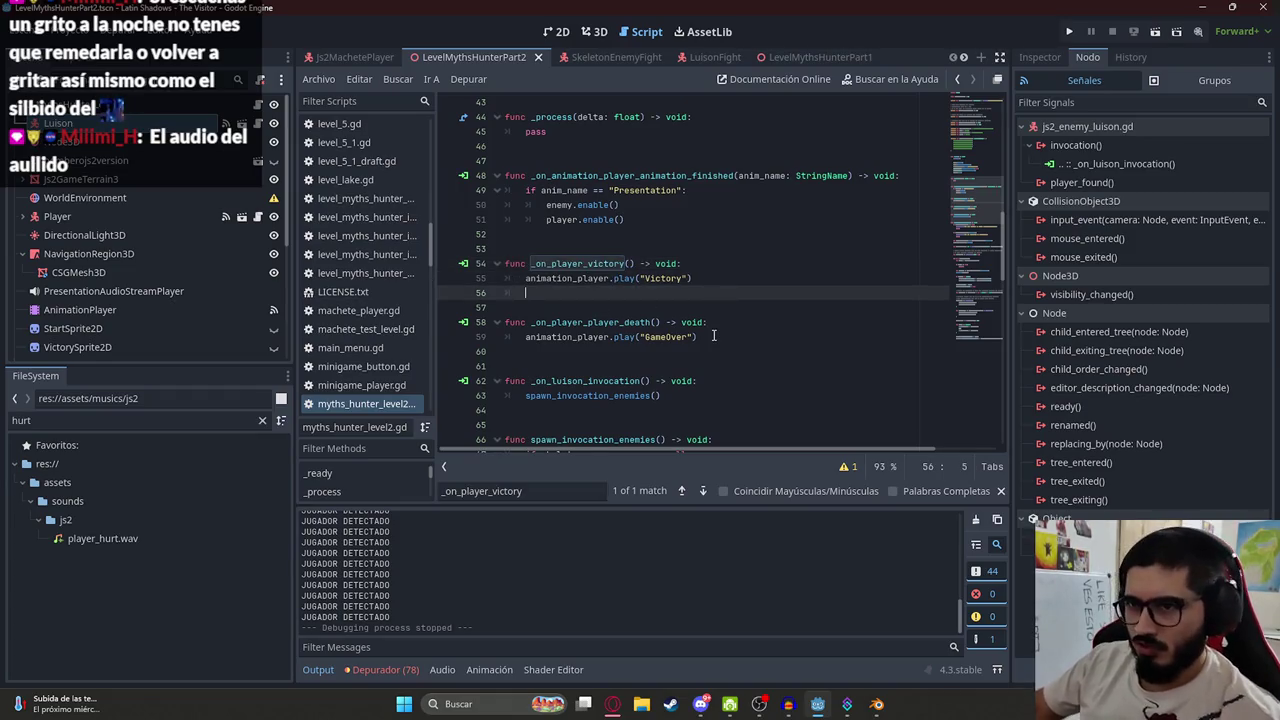
{"action": "type", "text": "luison"}
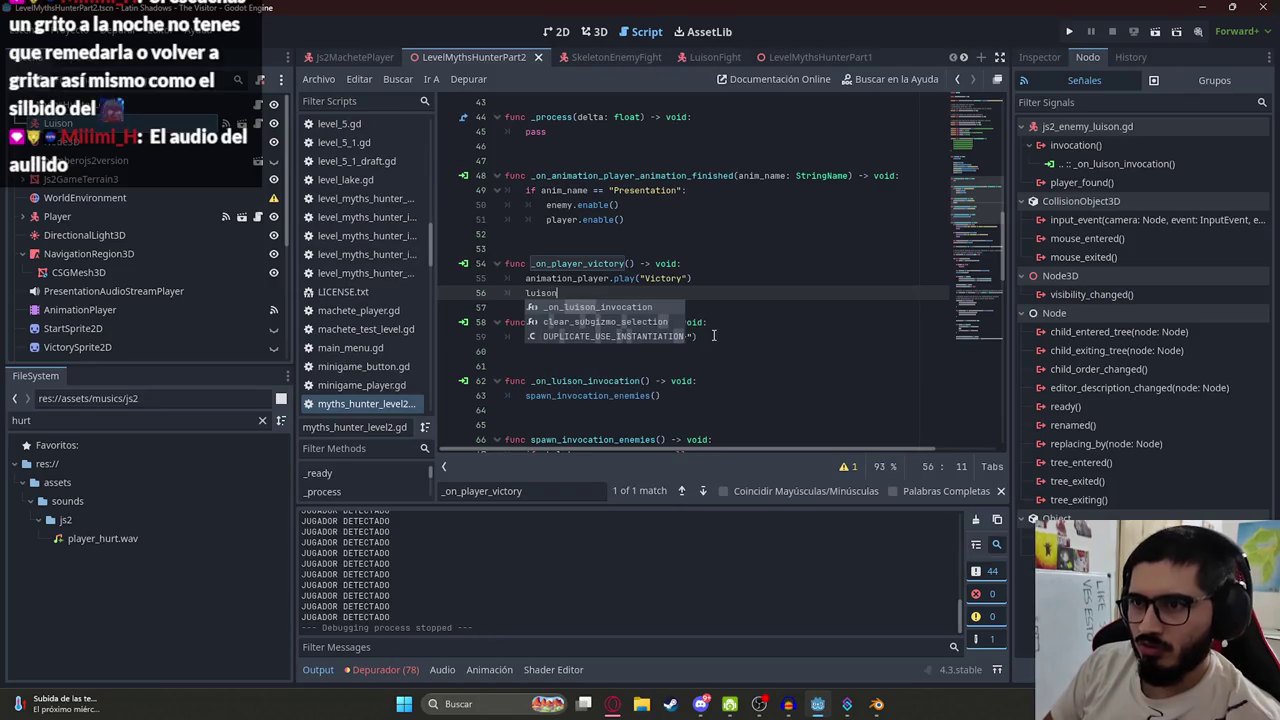
{"action": "key", "text": "ctrl+BackSpace"}
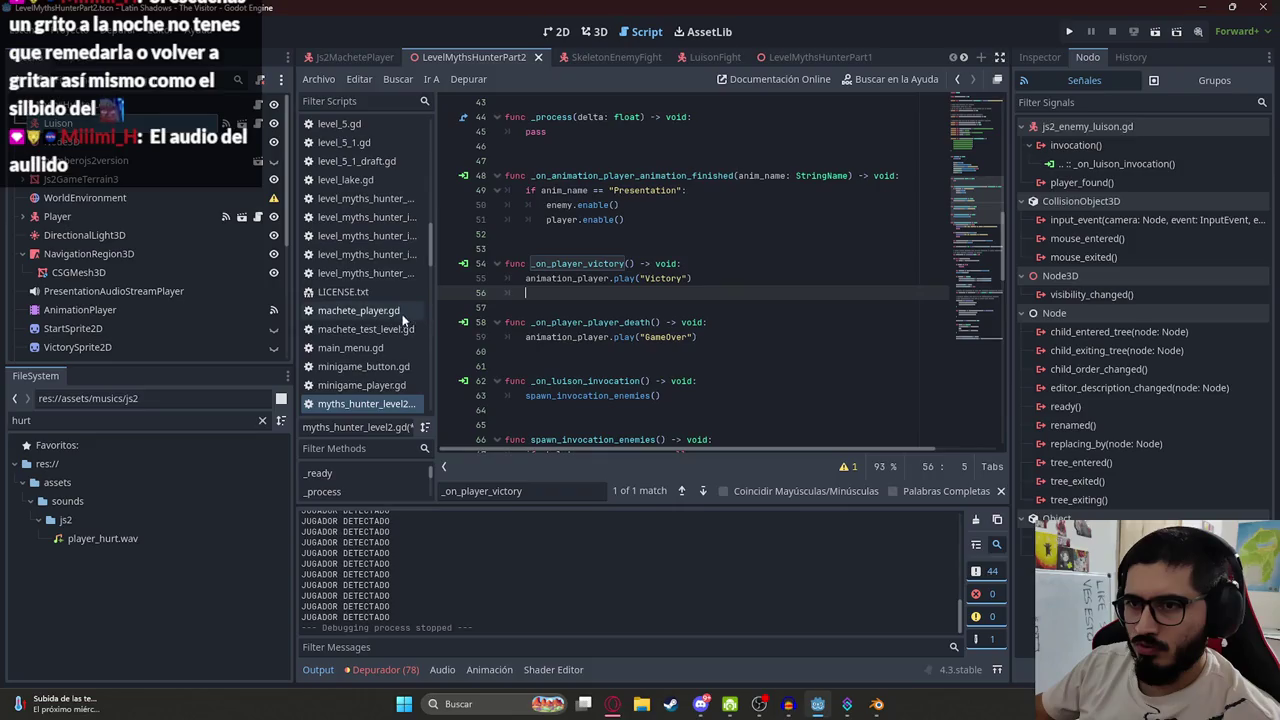
{"action": "left_click", "coordinate": [972, 147]}
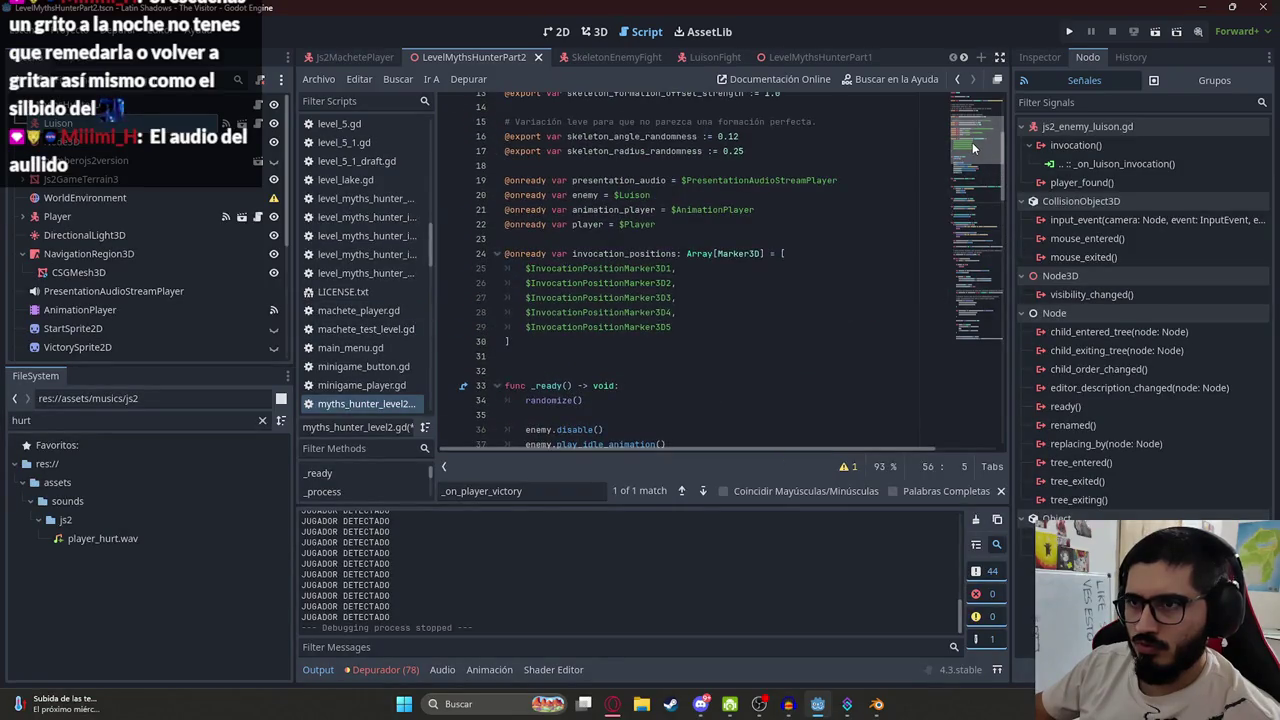
{"action": "type", "text": "enemy.q"}
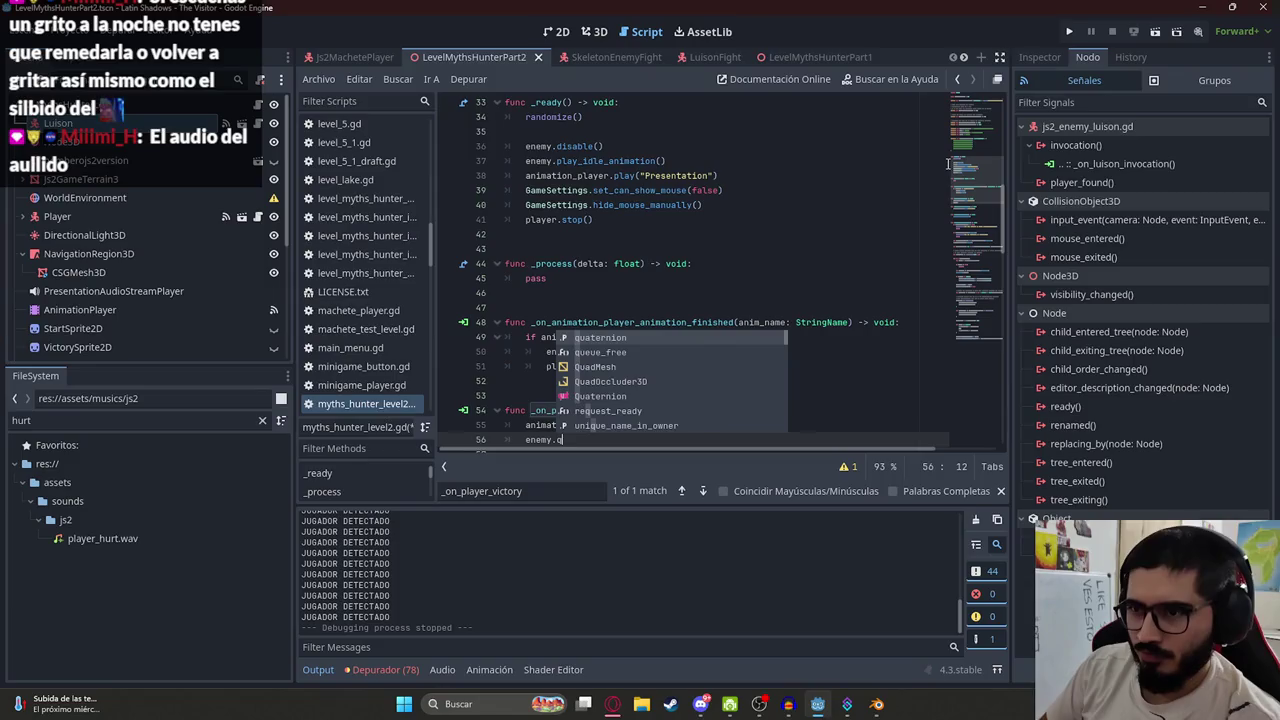
{"action": "type", "text": "ueue"}
{"action": "key", "text": "Return"}
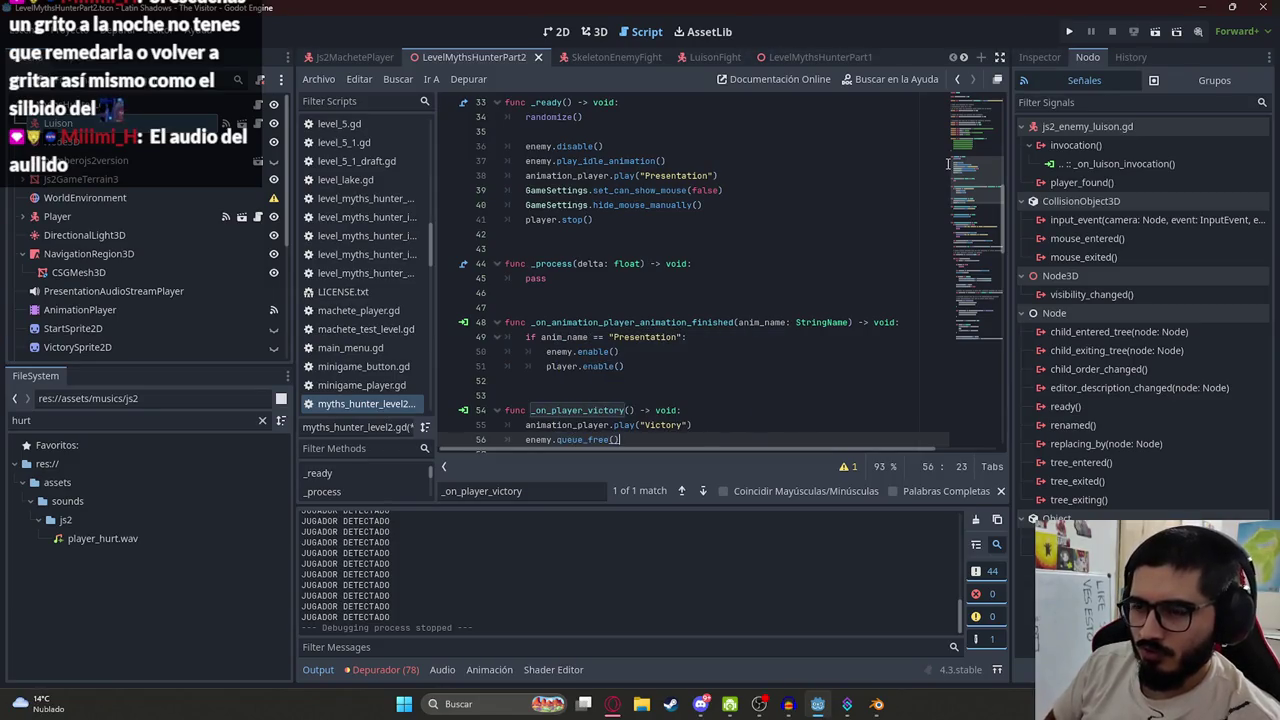
{"action": "key", "text": "BackSpace"}
{"action": "key", "text": "BackSpace"}
{"action": "key", "text": "BackSpace"}
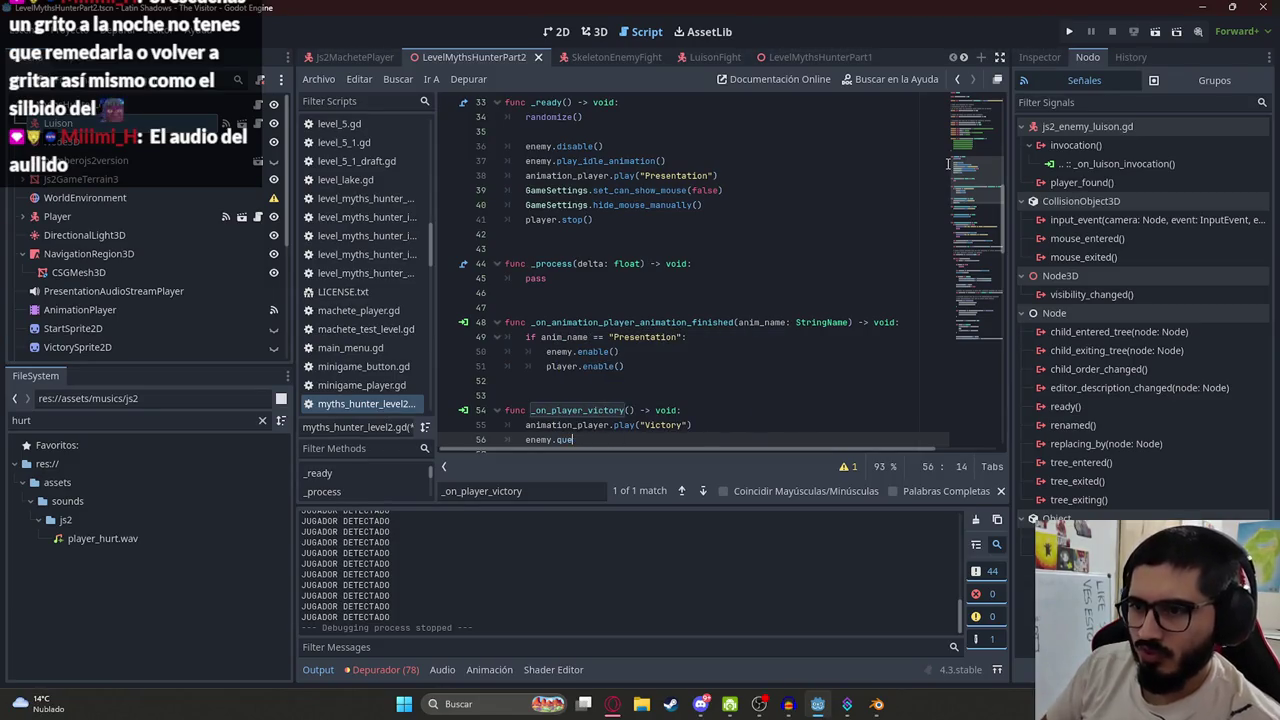
{"action": "type", "text": "disabl"}
{"action": "key", "text": "Return"}
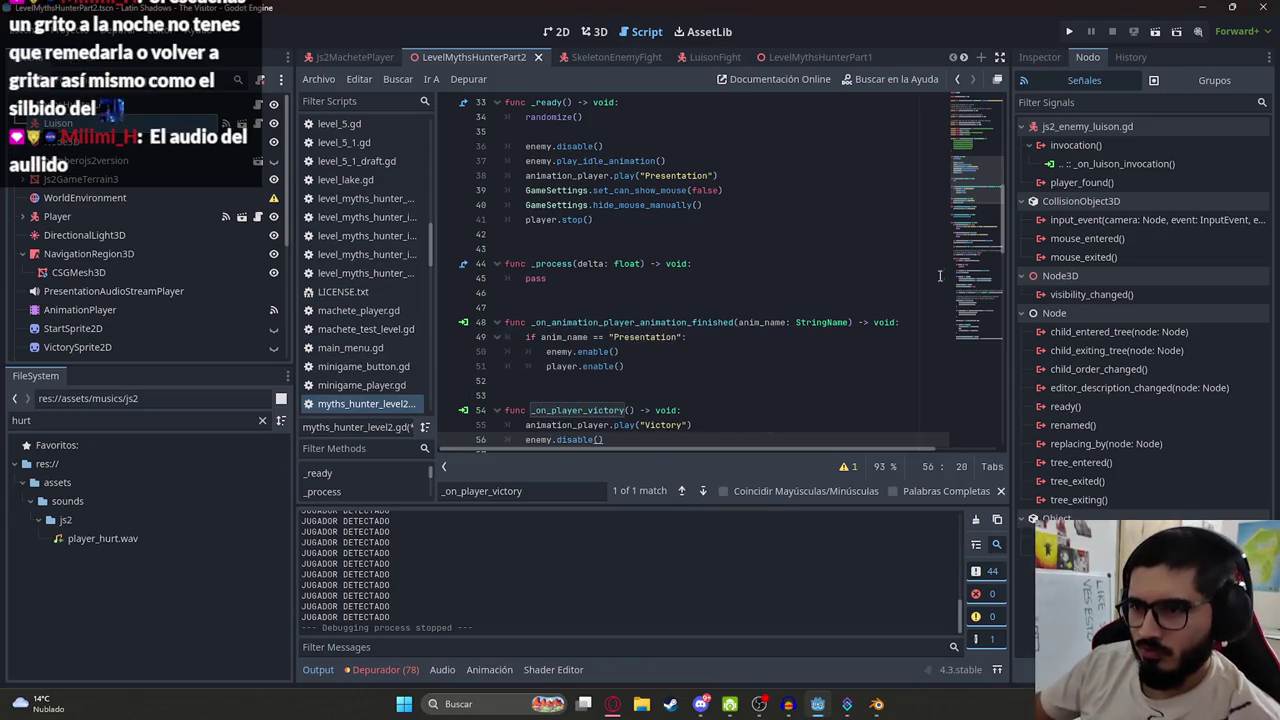
Inspect the boss's disable() definition, including invocation_active, then return to the victory handler
{"action": "left_click", "coordinate": [579, 441]}
{"action": "left_click", "coordinate": [579, 441], "text": "ctrl"}
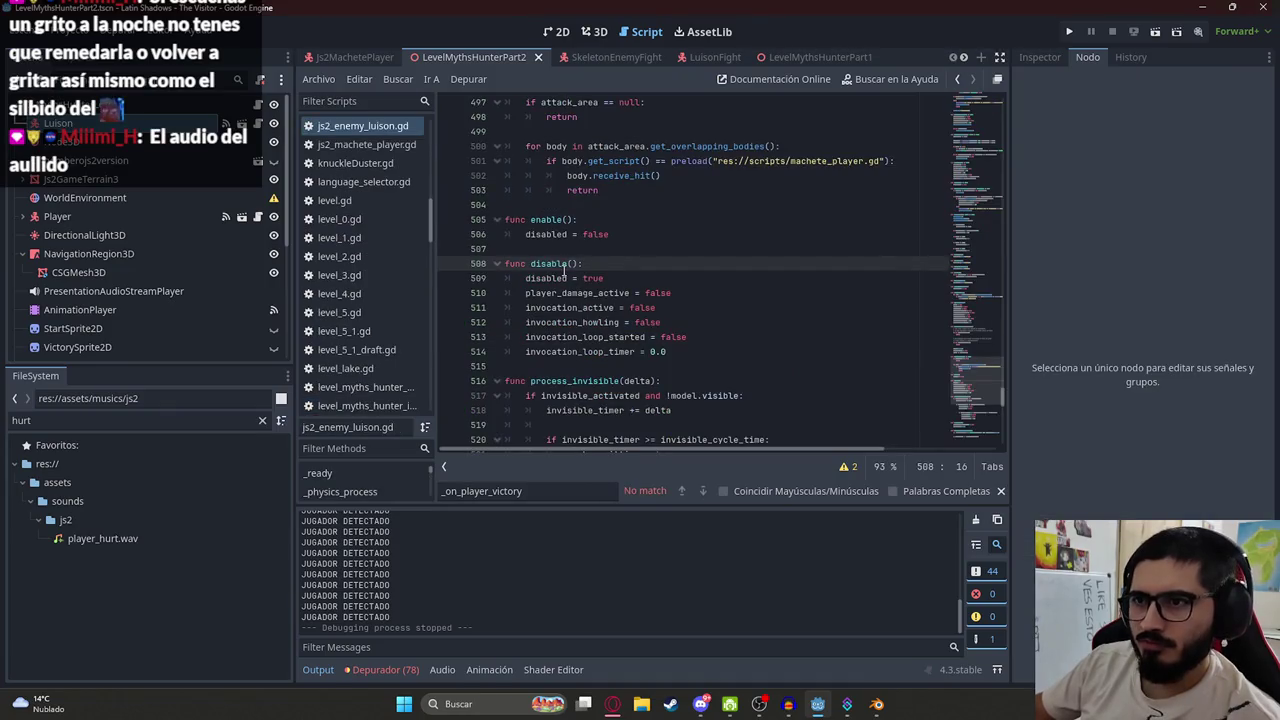
{"action": "double_click", "coordinate": [578, 293]}
{"action": "double_click", "coordinate": [598, 307]}
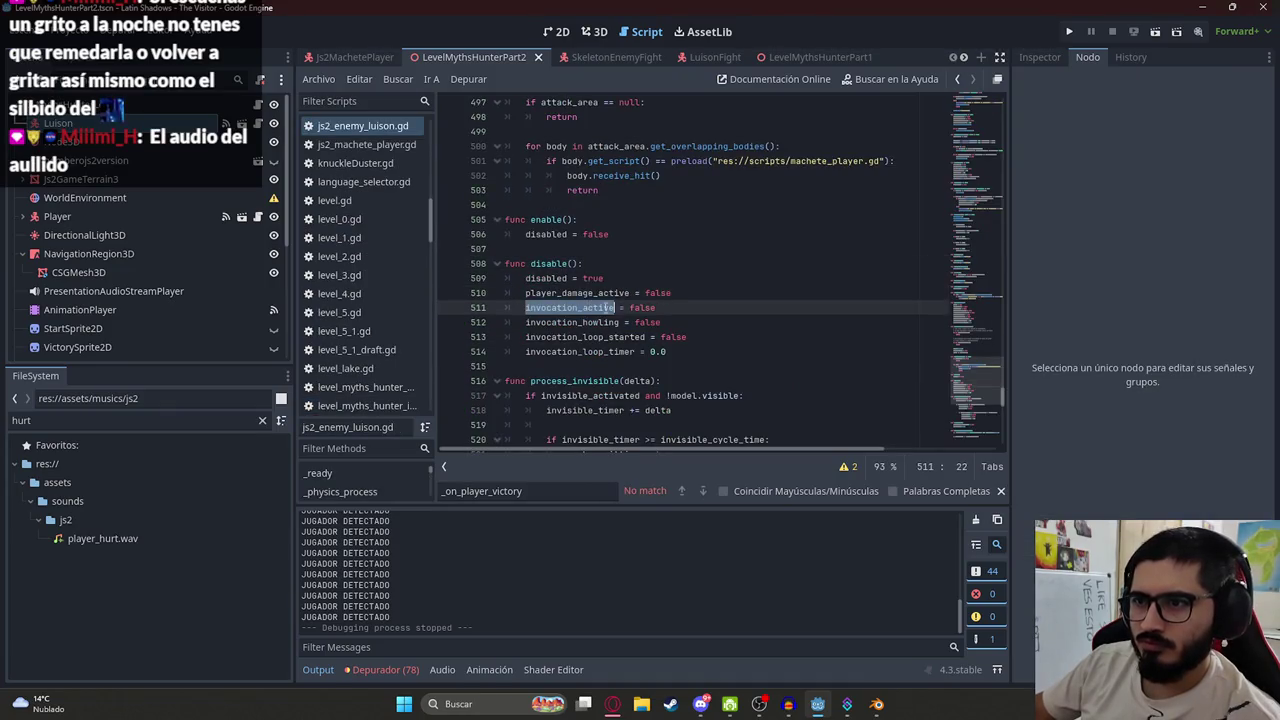
{"action": "left_click", "coordinate": [655, 351]}
{"action": "double_click", "coordinate": [549, 264]}
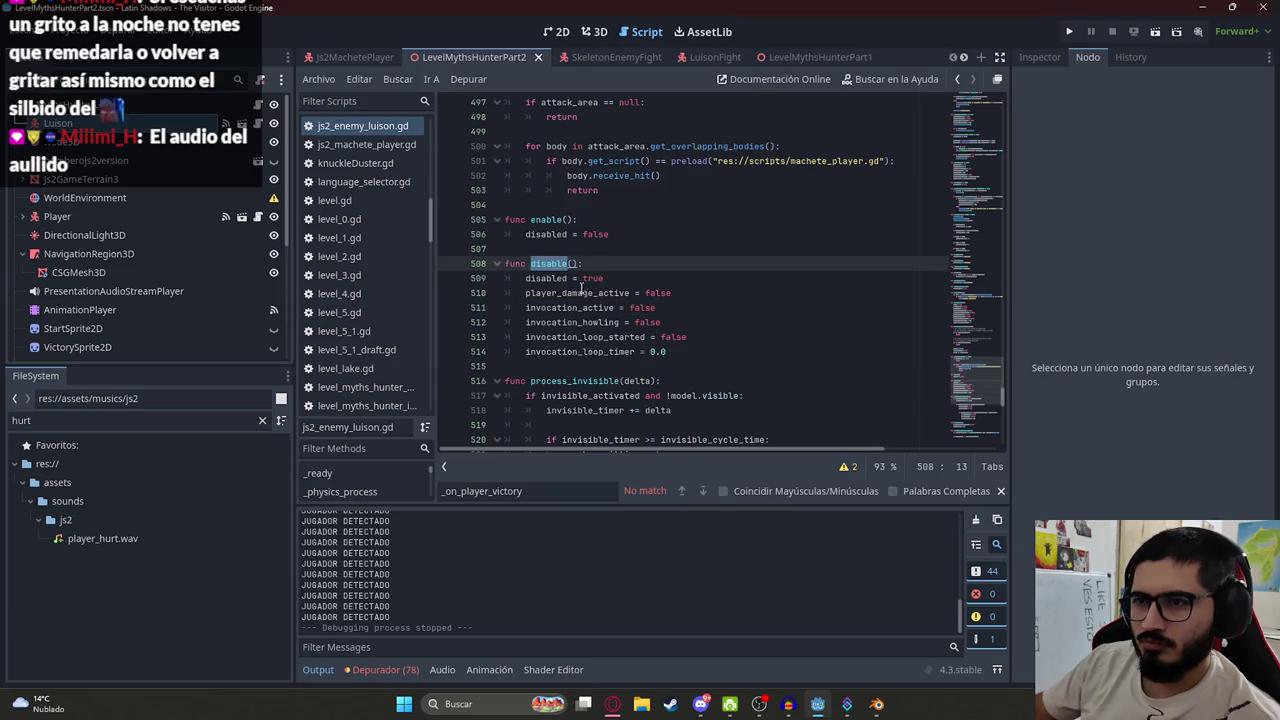
{"action": "key", "text": "alt+Left"}
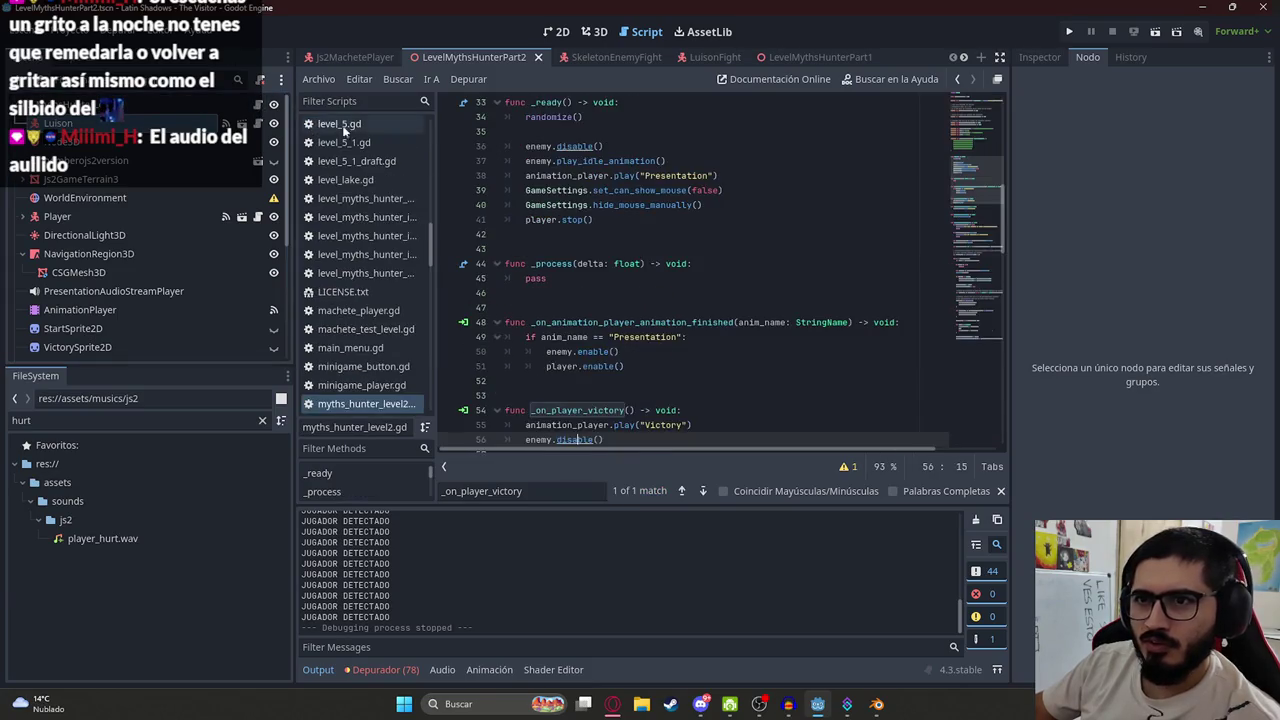
Copy the whole level script and paste it into the ChatGPT message box
{"action": "left_click", "coordinate": [660, 440]}
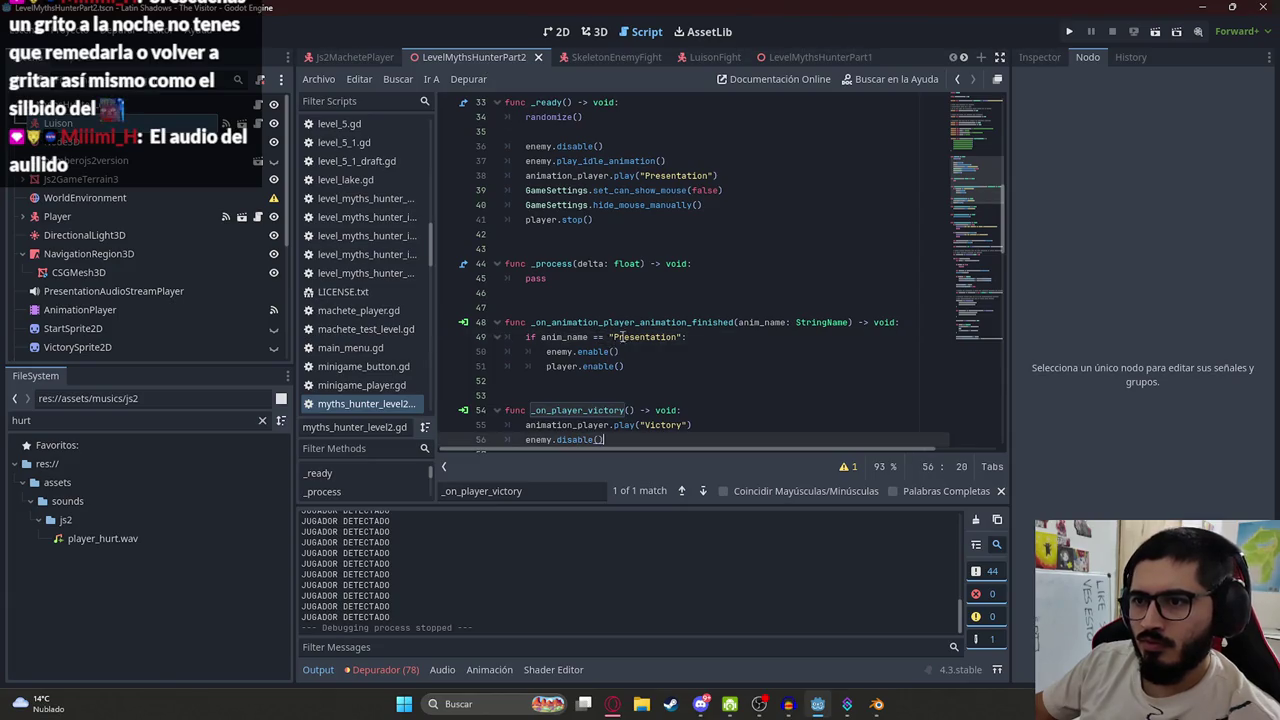
{"action": "scroll", "coordinate": [665, 314], "scroll_direction": "down", "scroll_amount": 3}
{"action": "key", "text": "Return"}
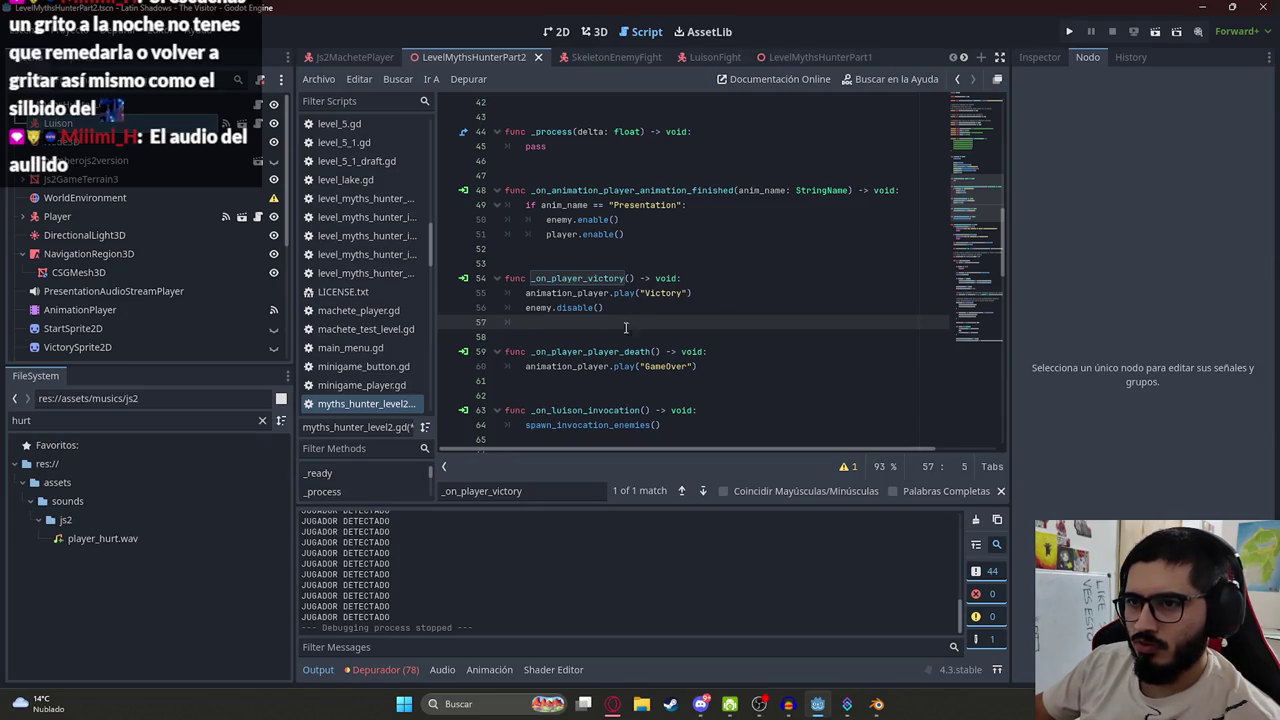
{"action": "scroll", "coordinate": [211, 297], "scroll_direction": "down", "scroll_amount": 5}
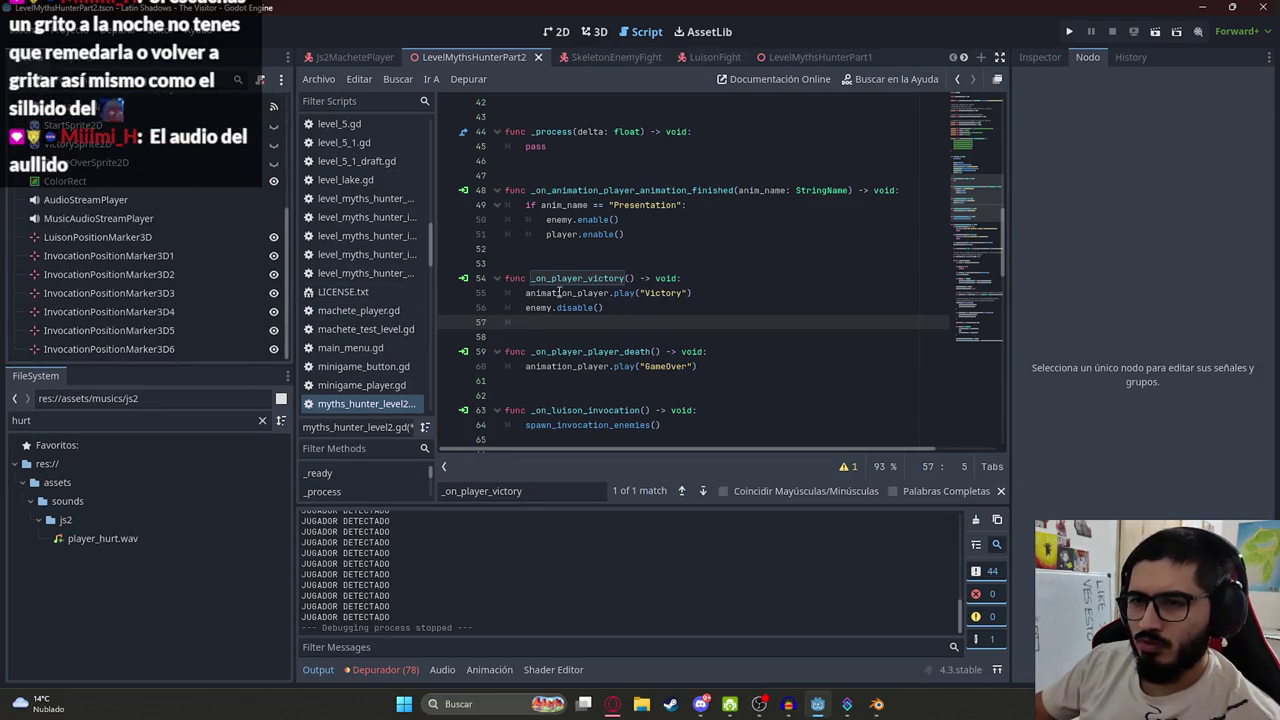
{"action": "key", "text": "ctrl+a"}
{"action": "key", "text": "ctrl+c"}
{"action": "left_click", "coordinate": [612, 704]}
{"action": "left_click", "coordinate": [571, 652]}
{"action": "key", "text": "ctrl+v"}
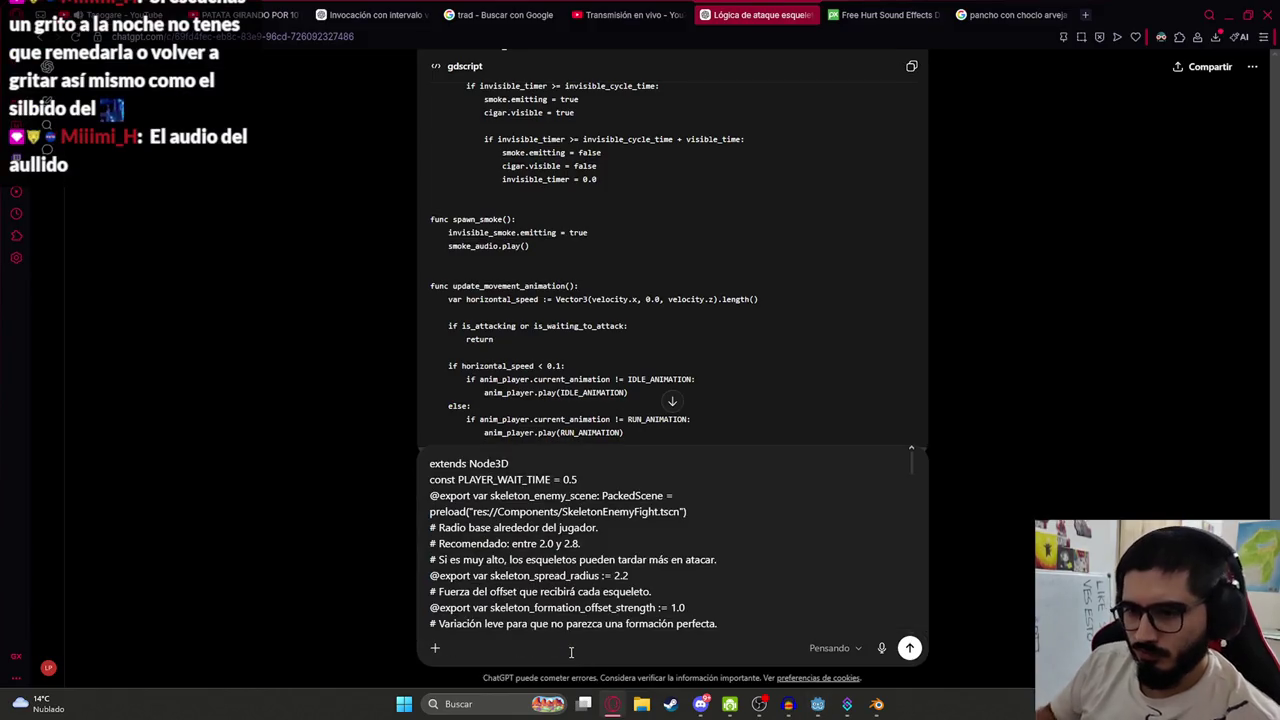
Ask ChatGPT 'hacer una funcion que elimine a todos los esqueletos' with the level script attached
{"action": "key", "text": "ctrl+z"}
{"action": "key", "text": "ctrl+shift+z"}
{"action": "key", "text": "ctrl+z"}
{"action": "type", "text": "hacer una funcion que elimine a todos los esqueletos"}
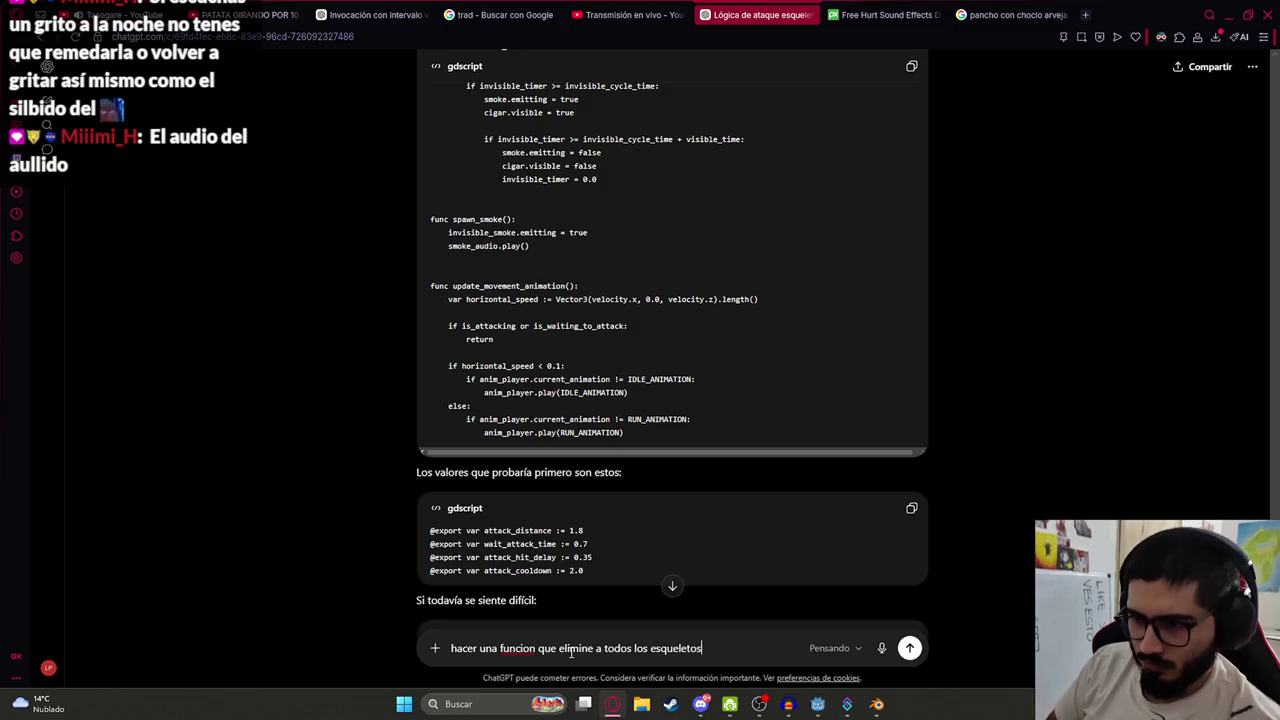
{"action": "key", "text": "ctrl+v"}
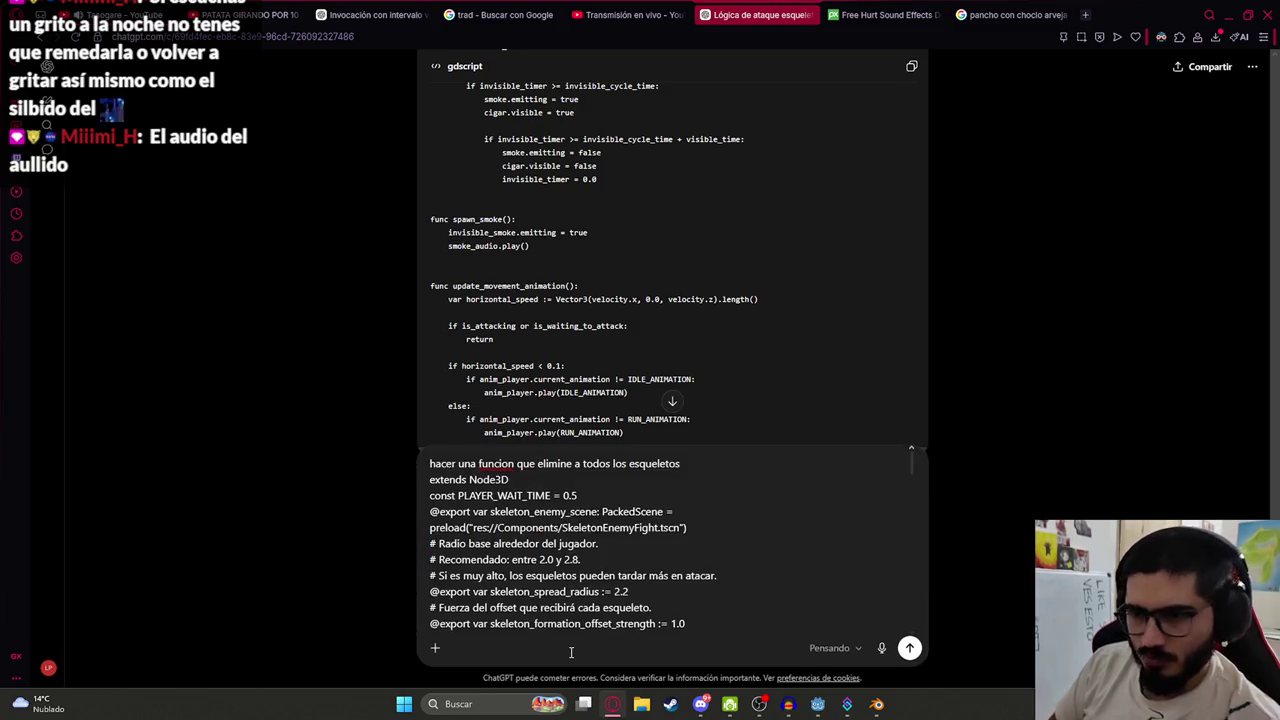
{"action": "key", "text": "Return"}
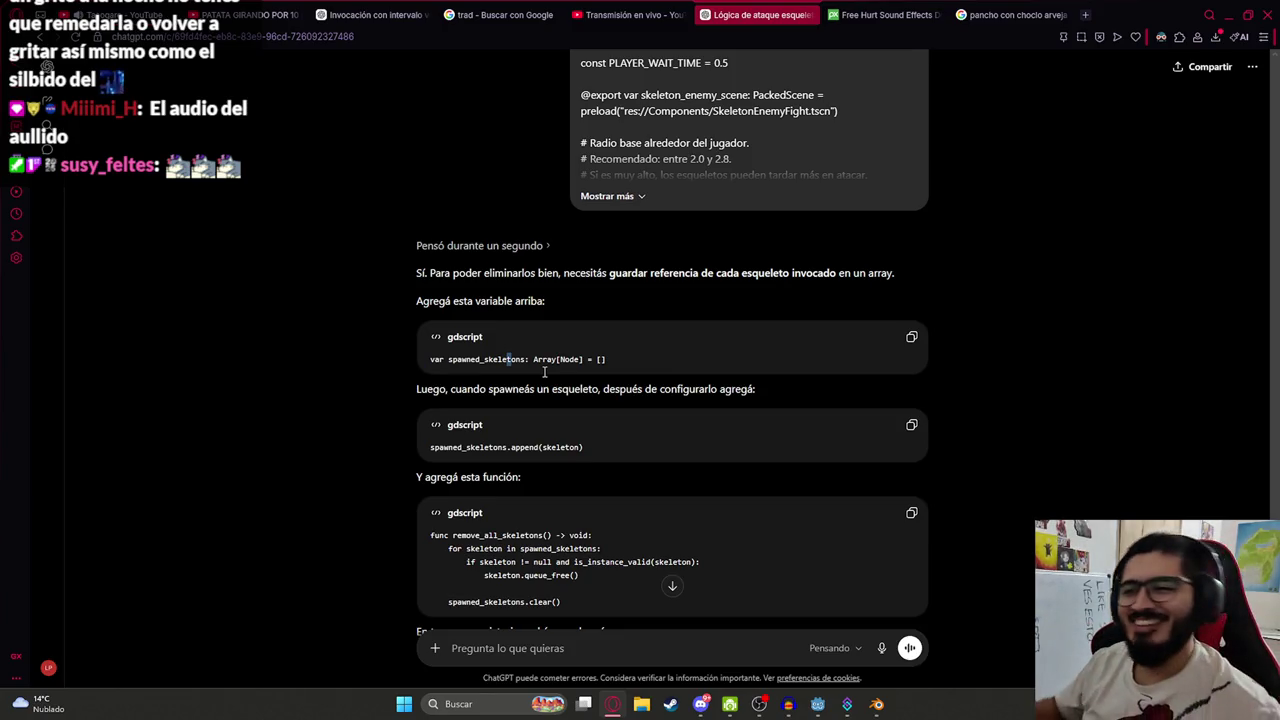
Check the Godot script near invocation_positions, then ask ChatGPT 'pasamelo completo'
{"action": "mouse_move", "coordinate": [515, 301]}
{"action": "left_mouse_down"}
{"action": "mouse_move", "coordinate": [581, 333]}
{"action": "mouse_move", "coordinate": [358, 372]}
{"action": "left_mouse_up"}
{"action": "key", "text": "alt+Tab"}
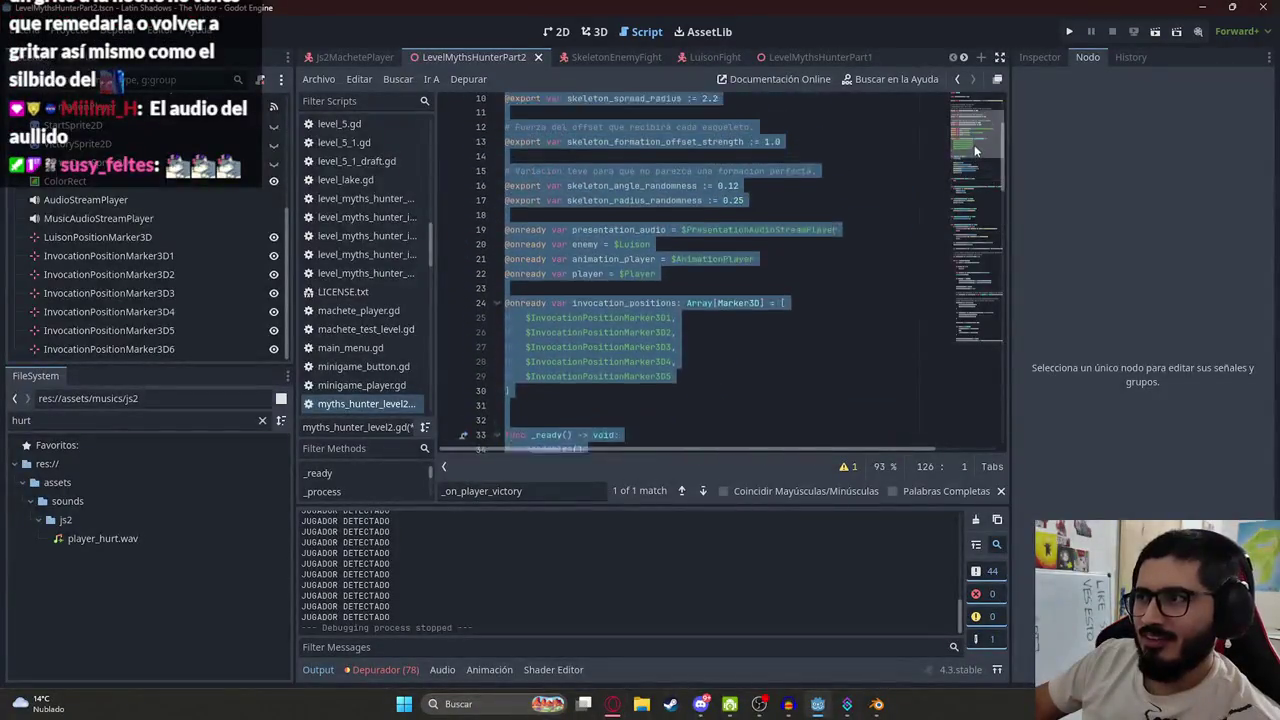
{"action": "scroll", "coordinate": [639, 351], "scroll_direction": "down", "scroll_amount": 5}
{"action": "left_click", "coordinate": [581, 299]}
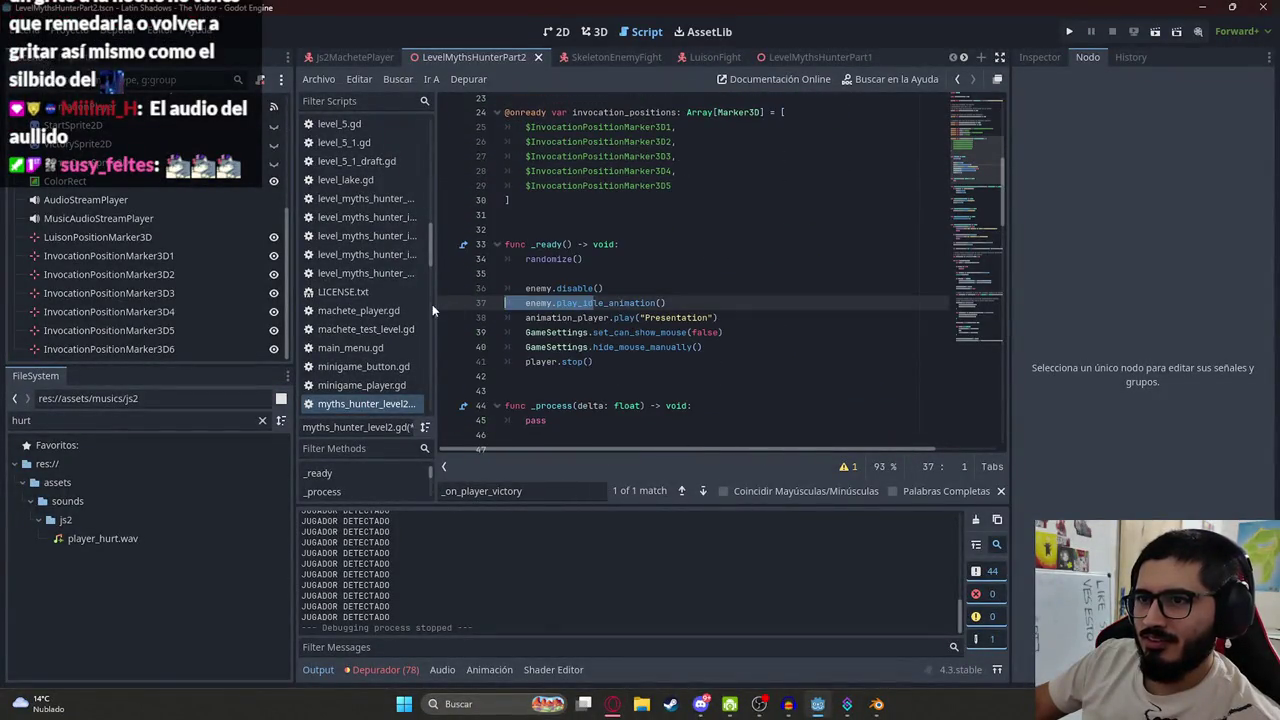
{"action": "left_click", "coordinate": [604, 213]}
{"action": "key", "text": "alt+Tab"}
{"action": "scroll", "coordinate": [576, 492], "scroll_direction": "down", "scroll_amount": 4}
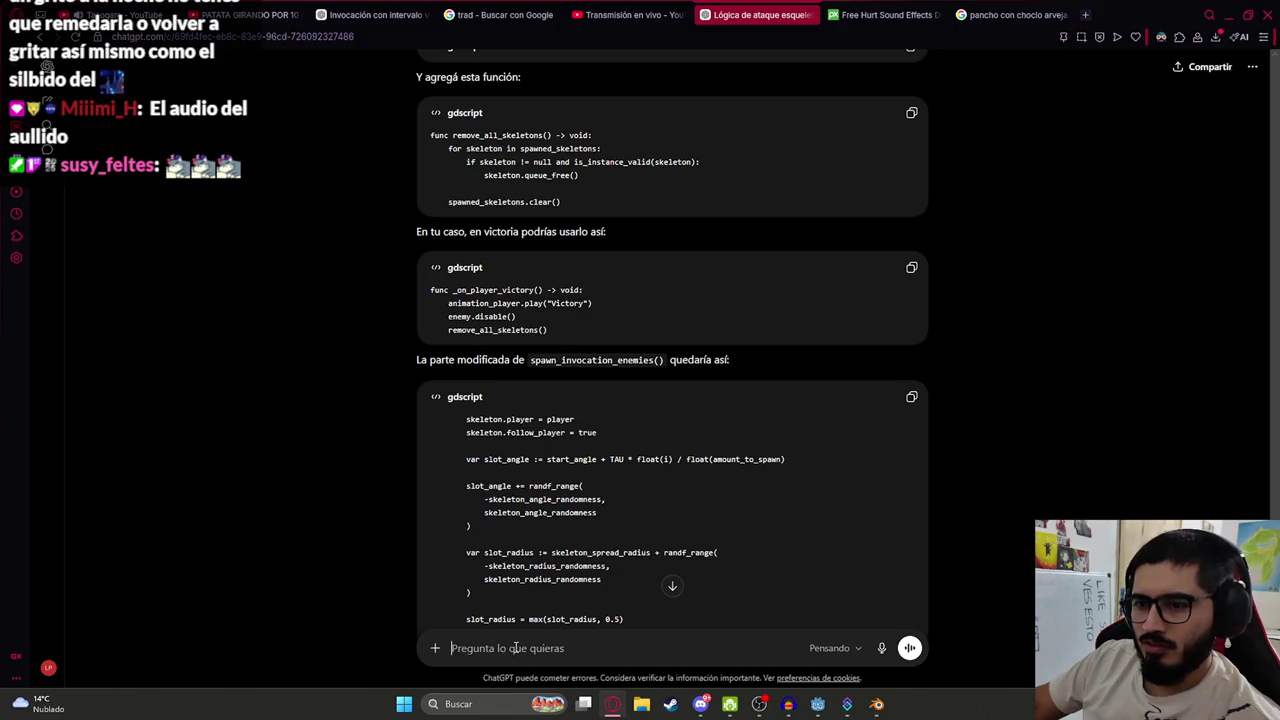
{"action": "type", "text": "pasamelo completo"}
{"action": "key", "text": "Return"}
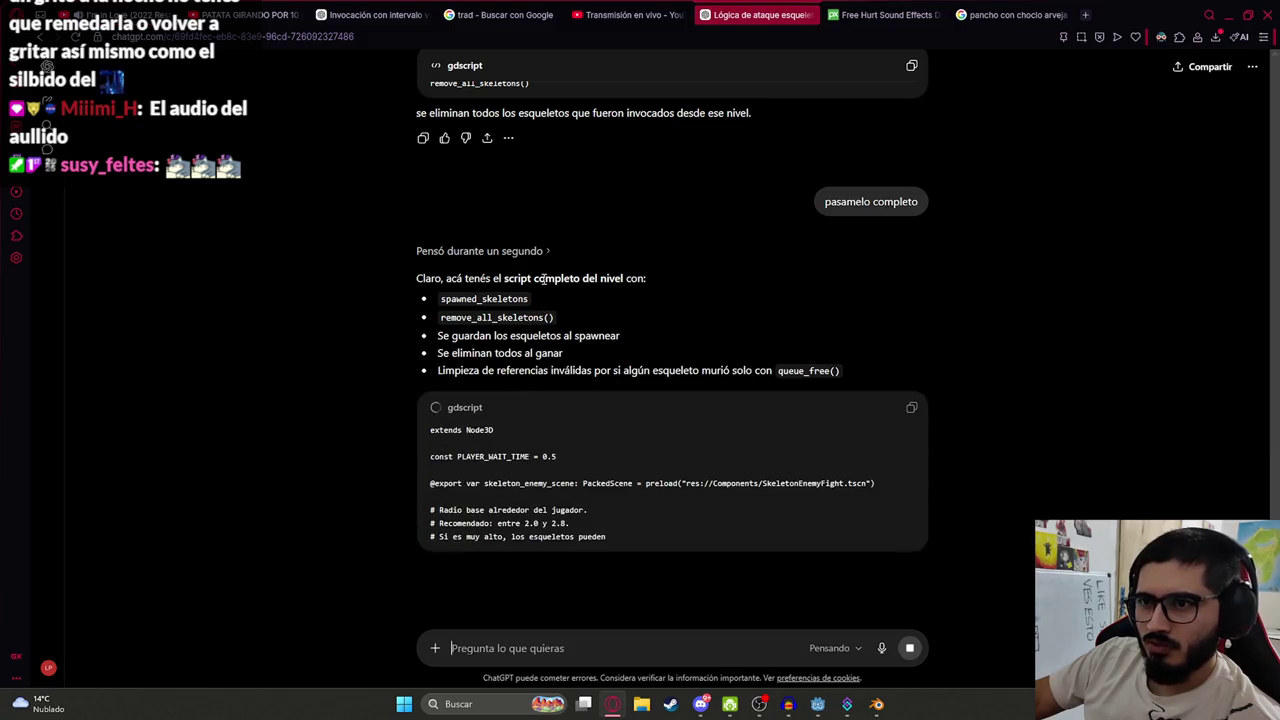
Copy ChatGPT's complete level script and put it into myths_hunter_level2.gd in Godot
{"action": "scroll", "coordinate": [364, 386], "scroll_direction": "down", "scroll_amount": 10}
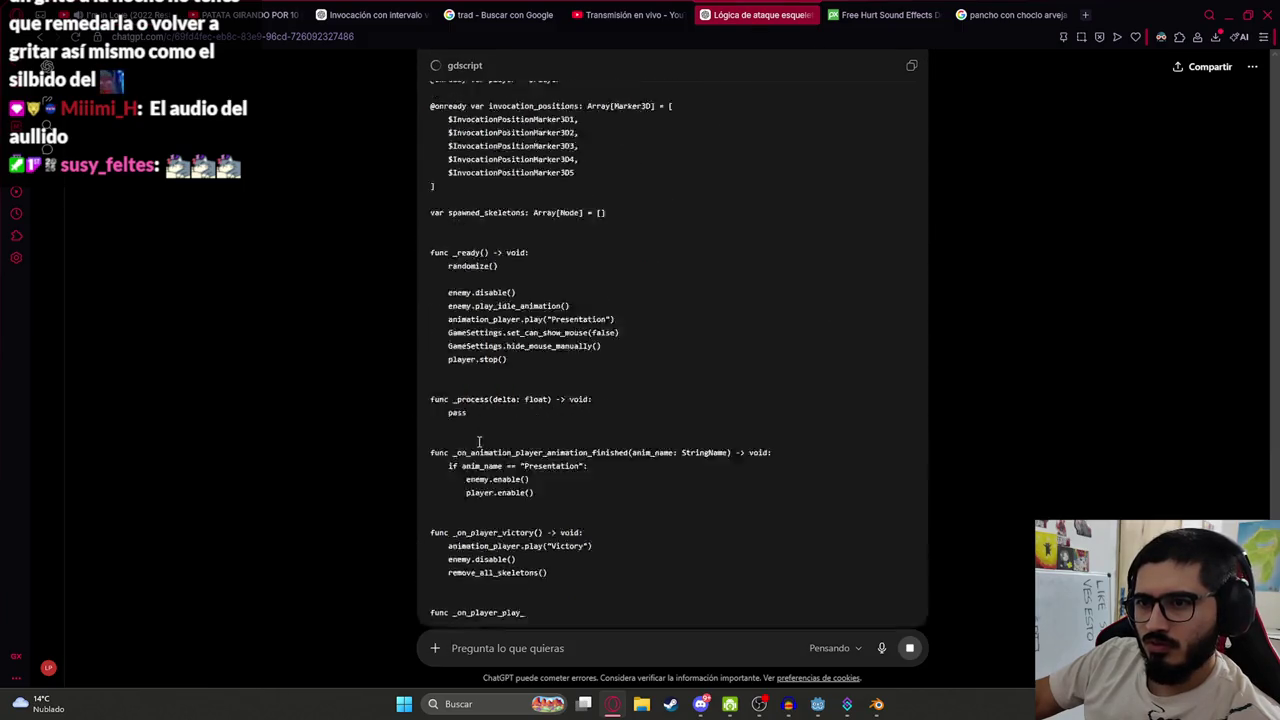
{"action": "scroll", "coordinate": [523, 491], "scroll_direction": "down", "scroll_amount": 2}
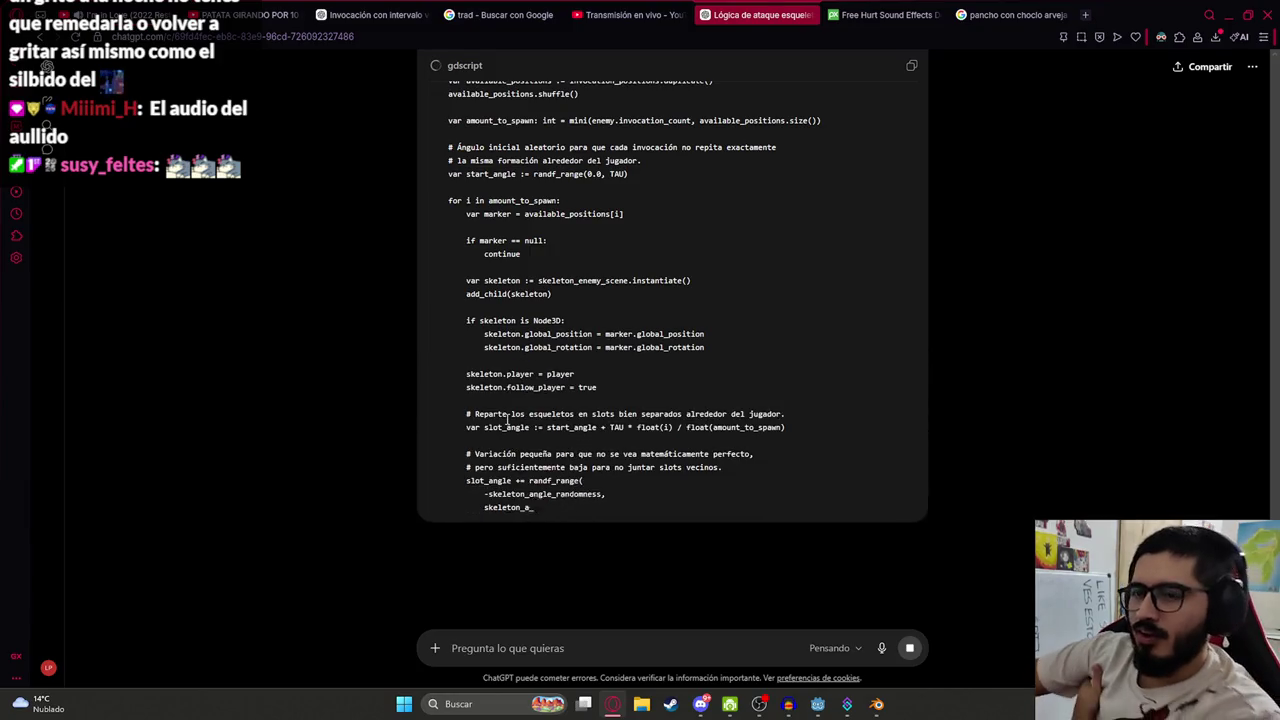
{"action": "scroll", "coordinate": [809, 394], "scroll_direction": "down", "scroll_amount": 4}
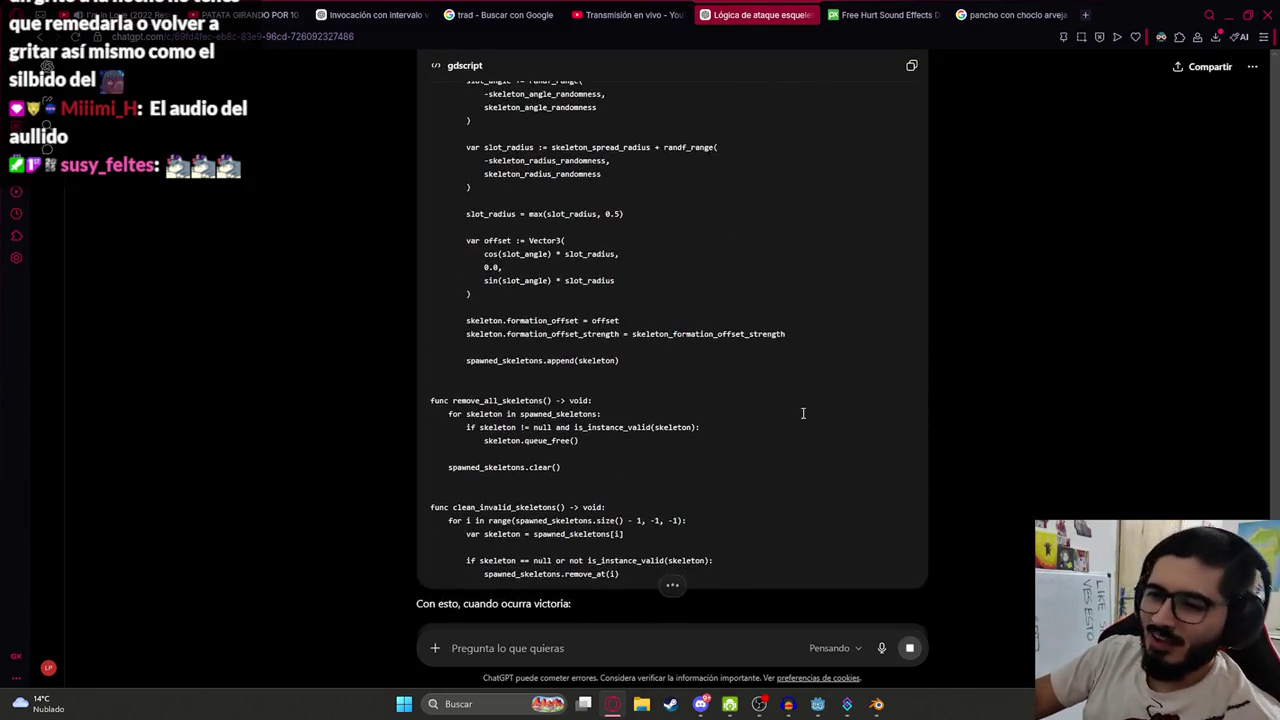
{"action": "scroll", "coordinate": [663, 375], "scroll_direction": "down", "scroll_amount": 2}
{"action": "left_click", "coordinate": [911, 65]}
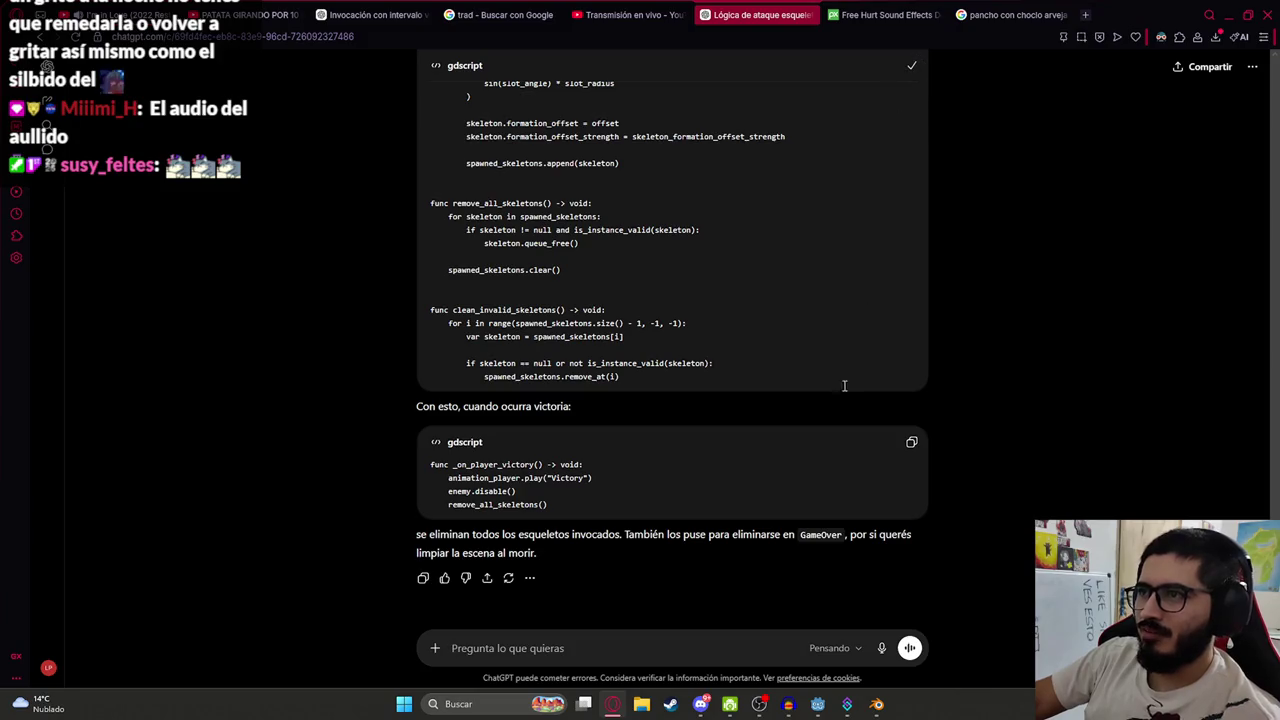
{"action": "key", "text": "alt+Tab"}
{"action": "left_click", "coordinate": [821, 302]}
{"action": "left_click", "coordinate": [988, 213]}
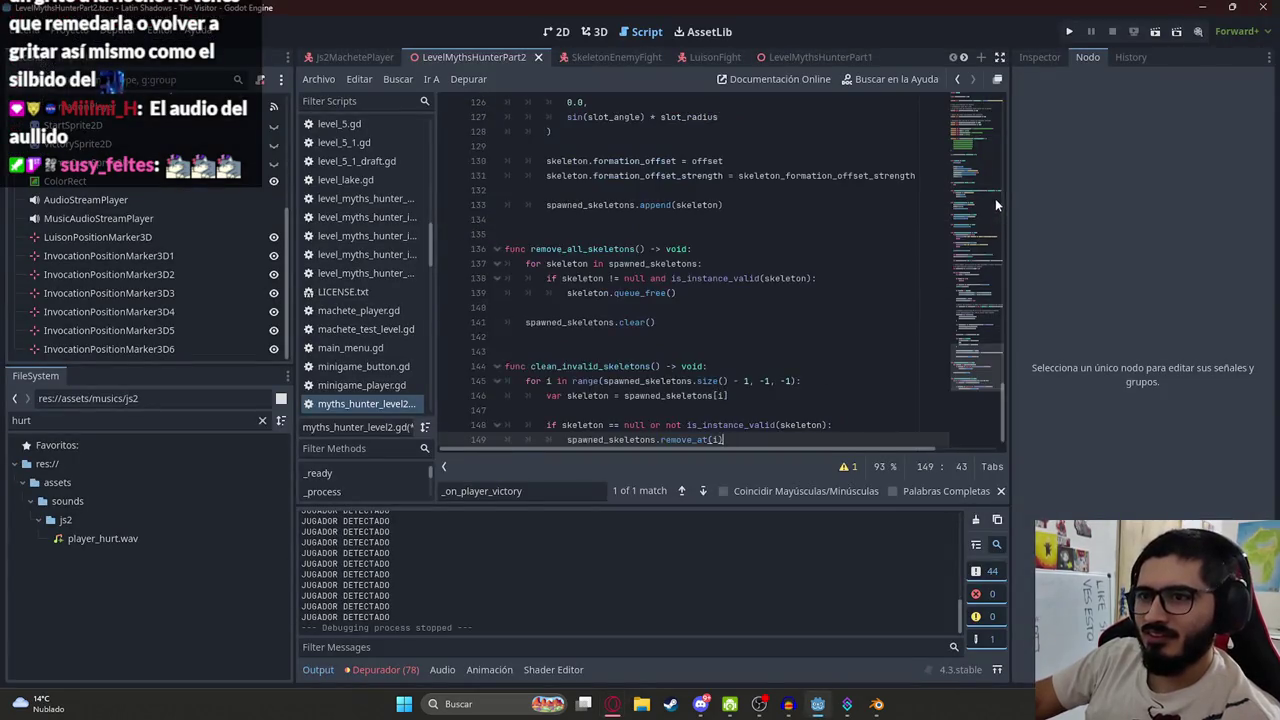
Delete remove_all_skeletons() from the death handler, keeping it after enemy.disable() in the victory handler
{"action": "double_click", "coordinate": [562, 250]}
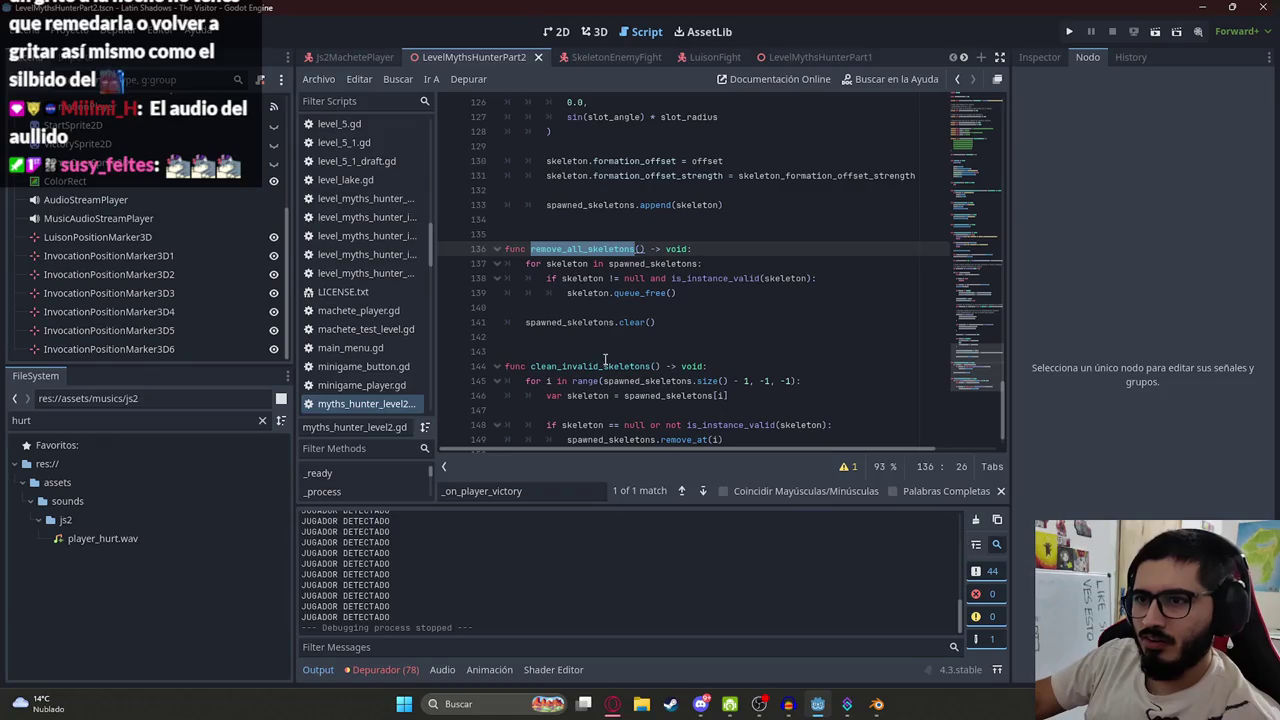
{"action": "key", "text": "ctrl+f"}
{"action": "key", "text": "Return"}
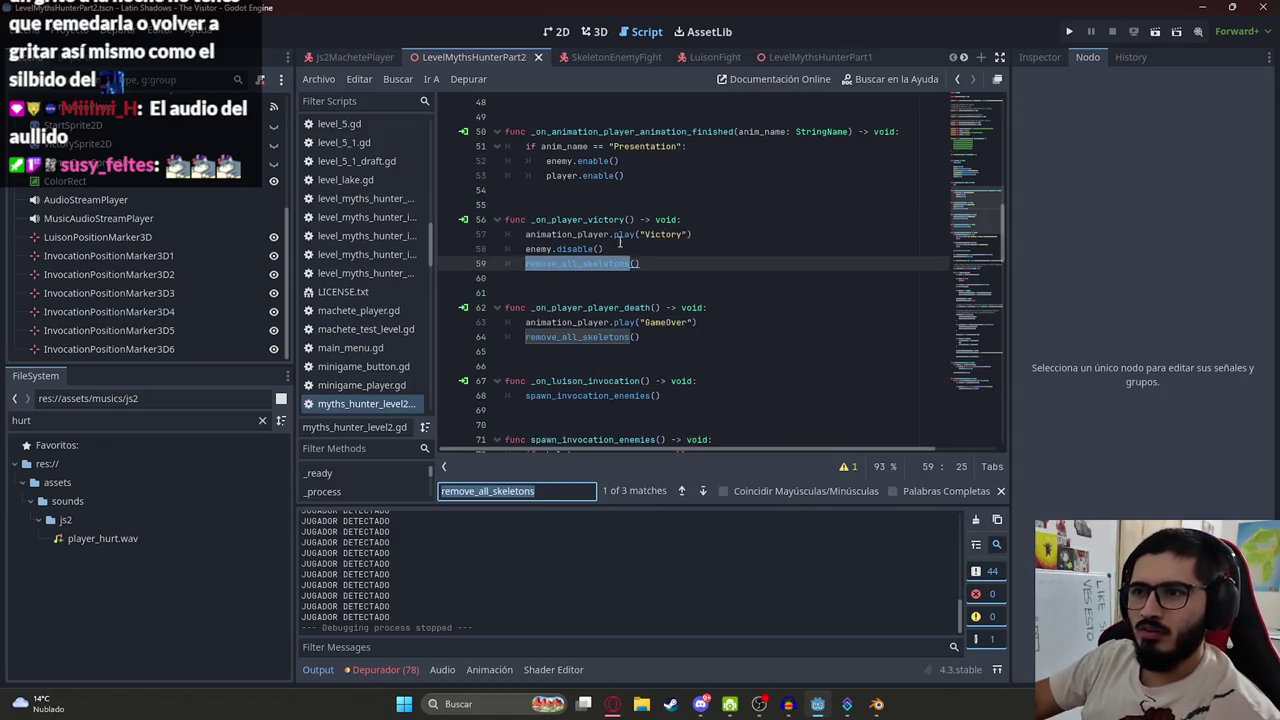
{"action": "left_click", "coordinate": [630, 338]}
{"action": "left_click_drag", "start_coordinate": [668, 340], "coordinate": [507, 341]}
{"action": "key", "text": "Delete"}
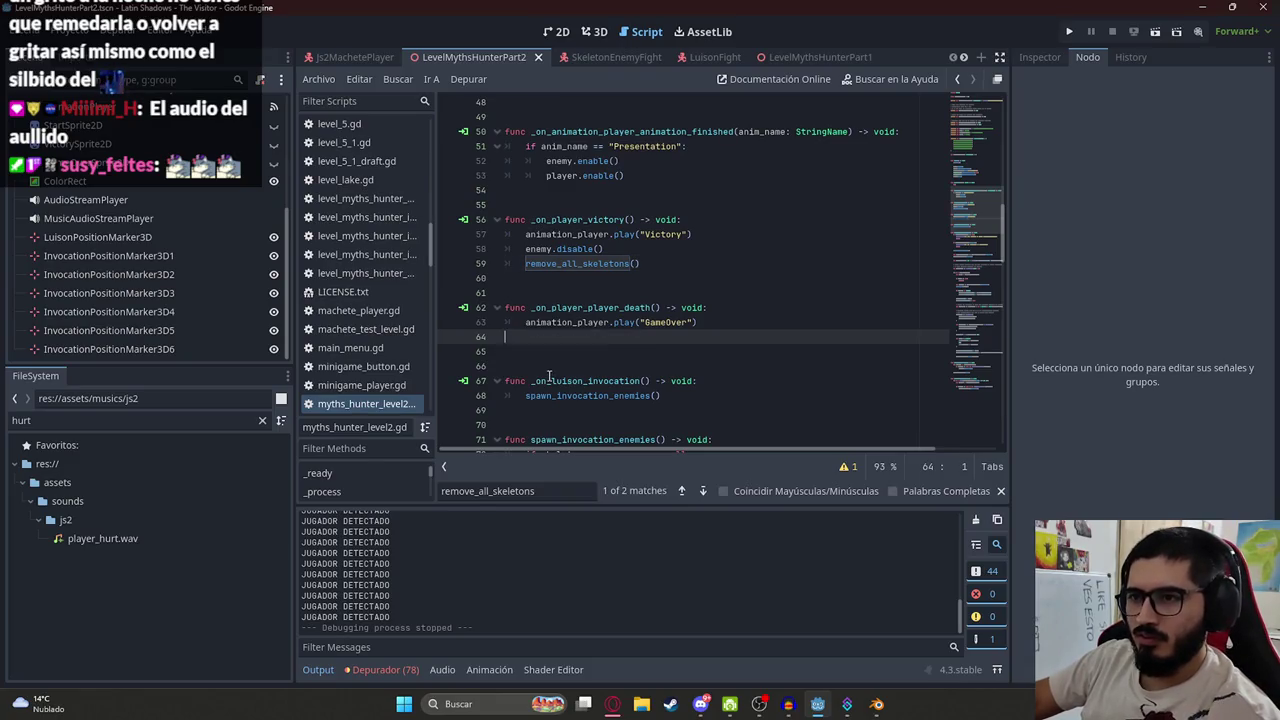
{"action": "key", "text": "BackSpace"}
{"action": "key", "text": "ctrl+f"}
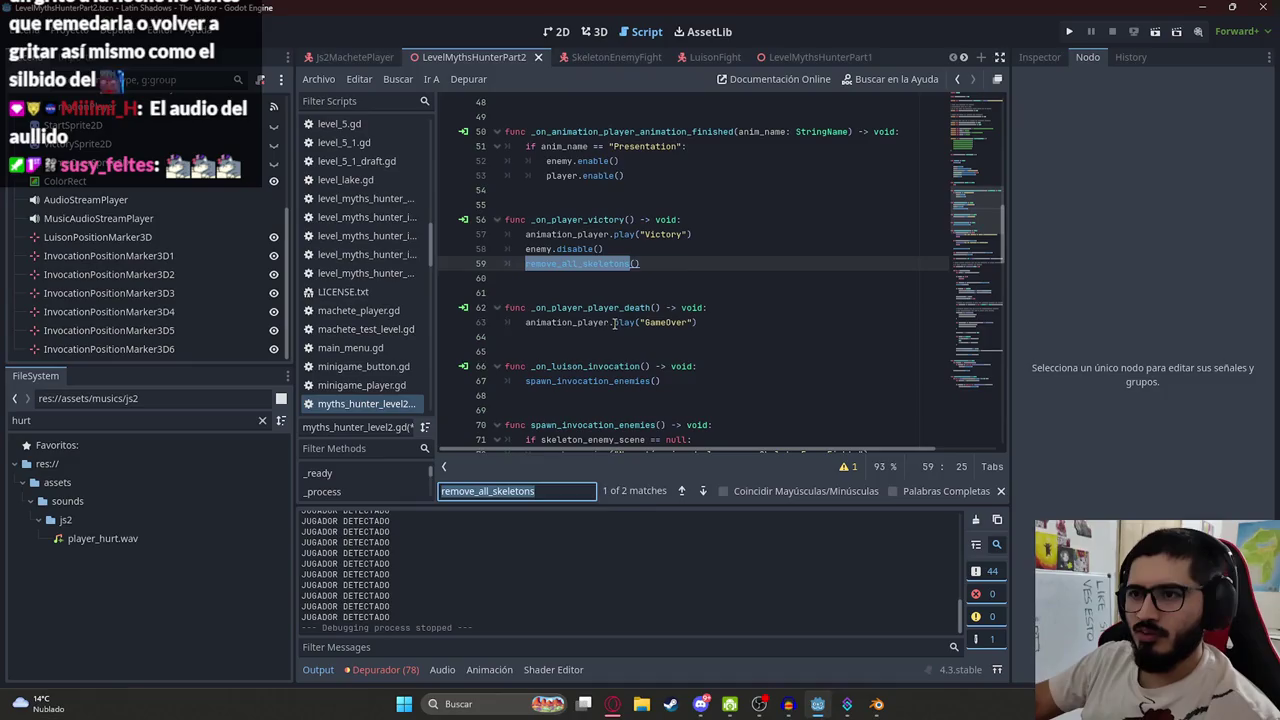
{"action": "left_click", "coordinate": [625, 249]}
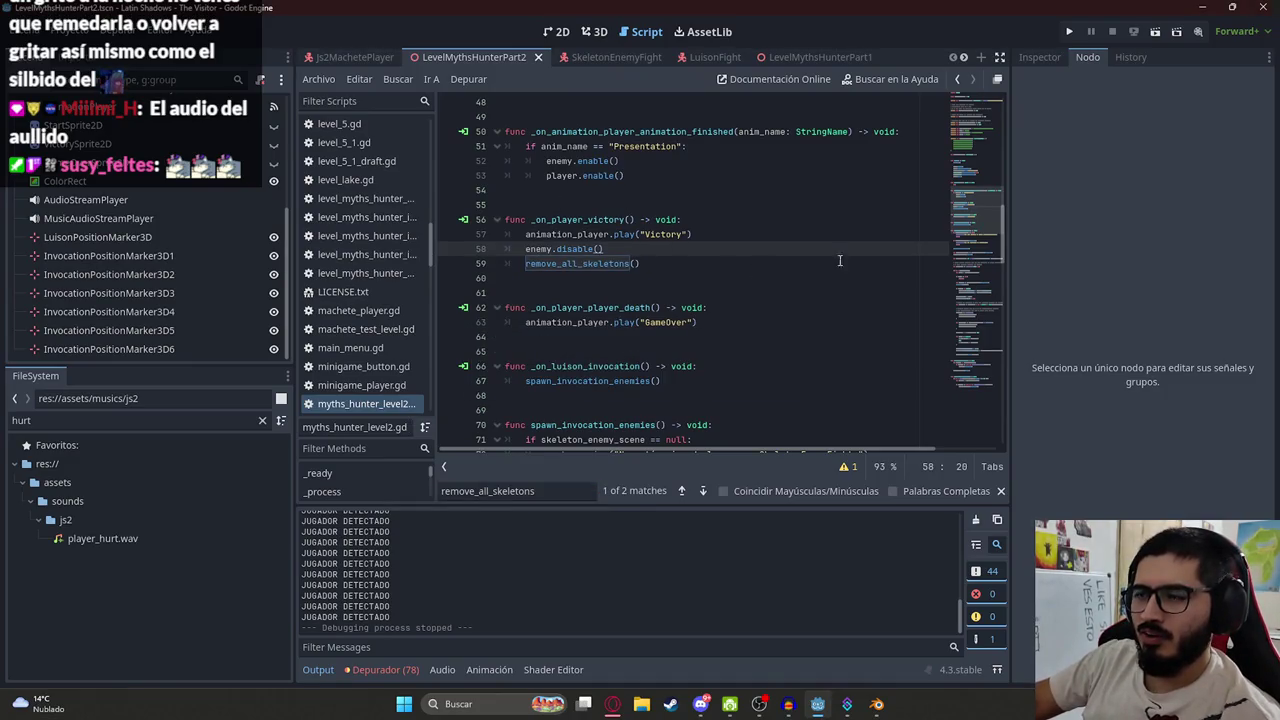
{"action": "left_click", "coordinate": [660, 263]}
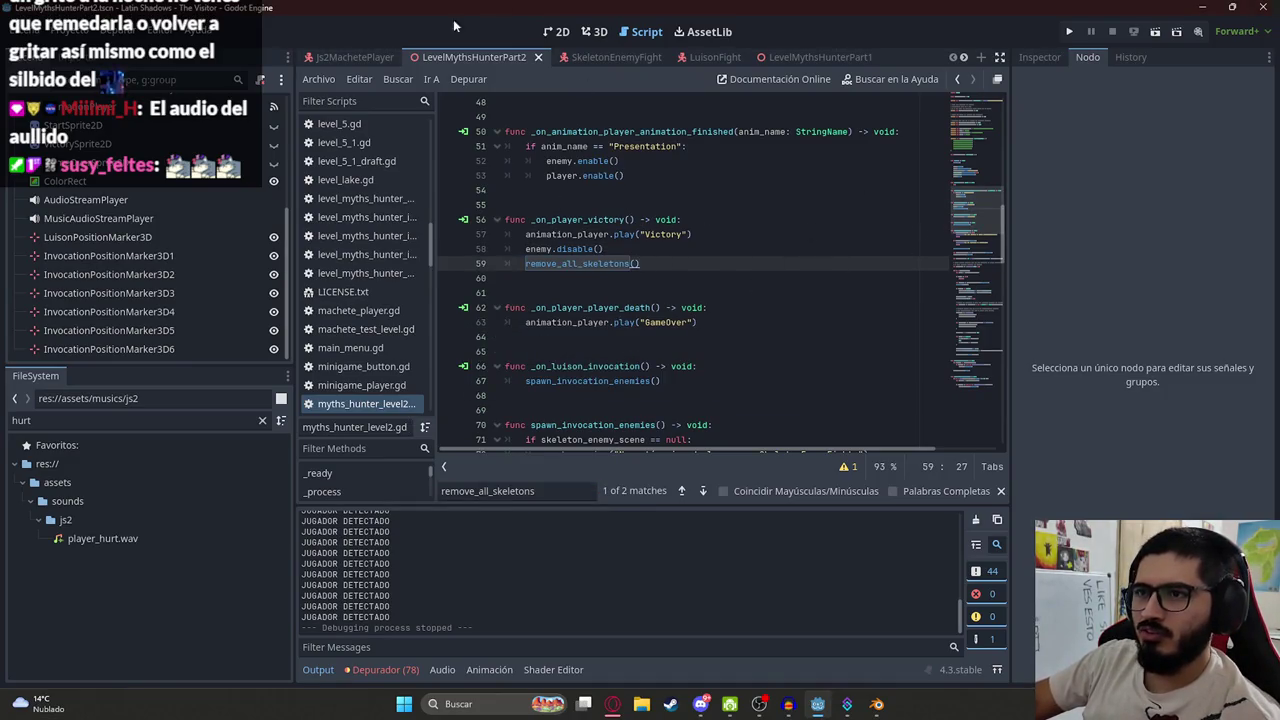
Briefly run the level scene and close the game again
{"action": "left_click", "coordinate": [428, 76]}
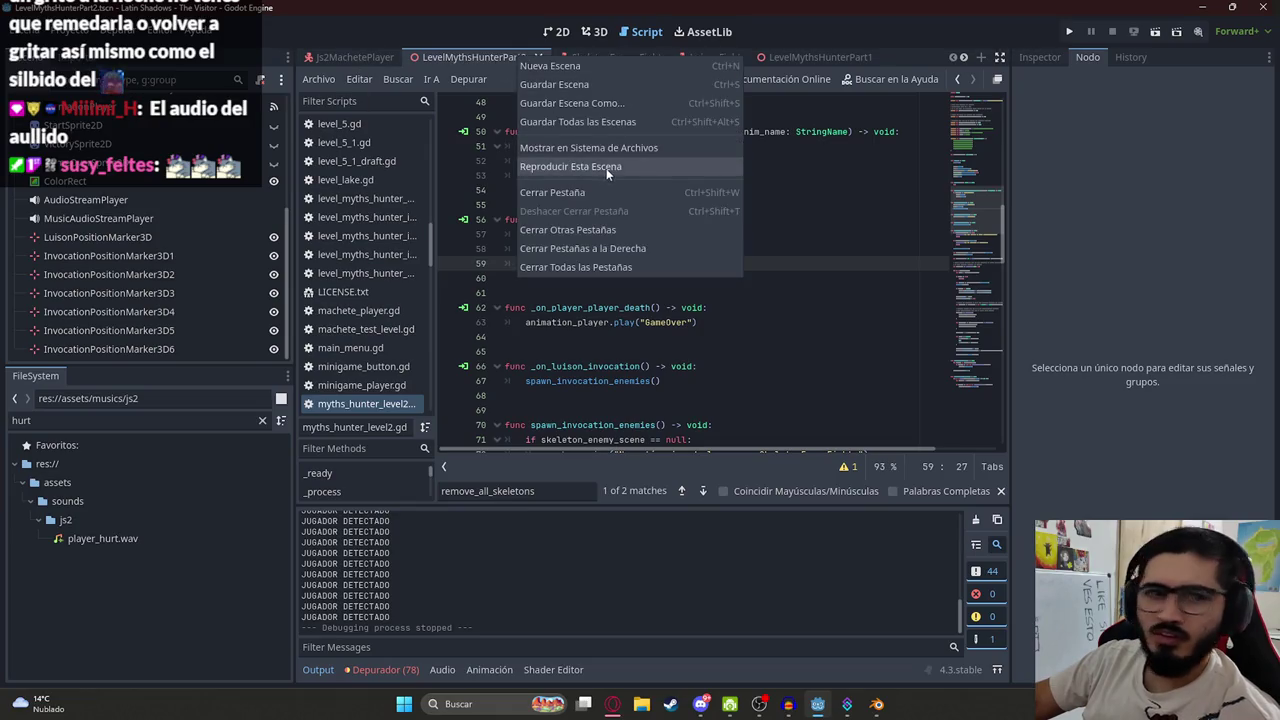
{"action": "key", "text": "Escape"}
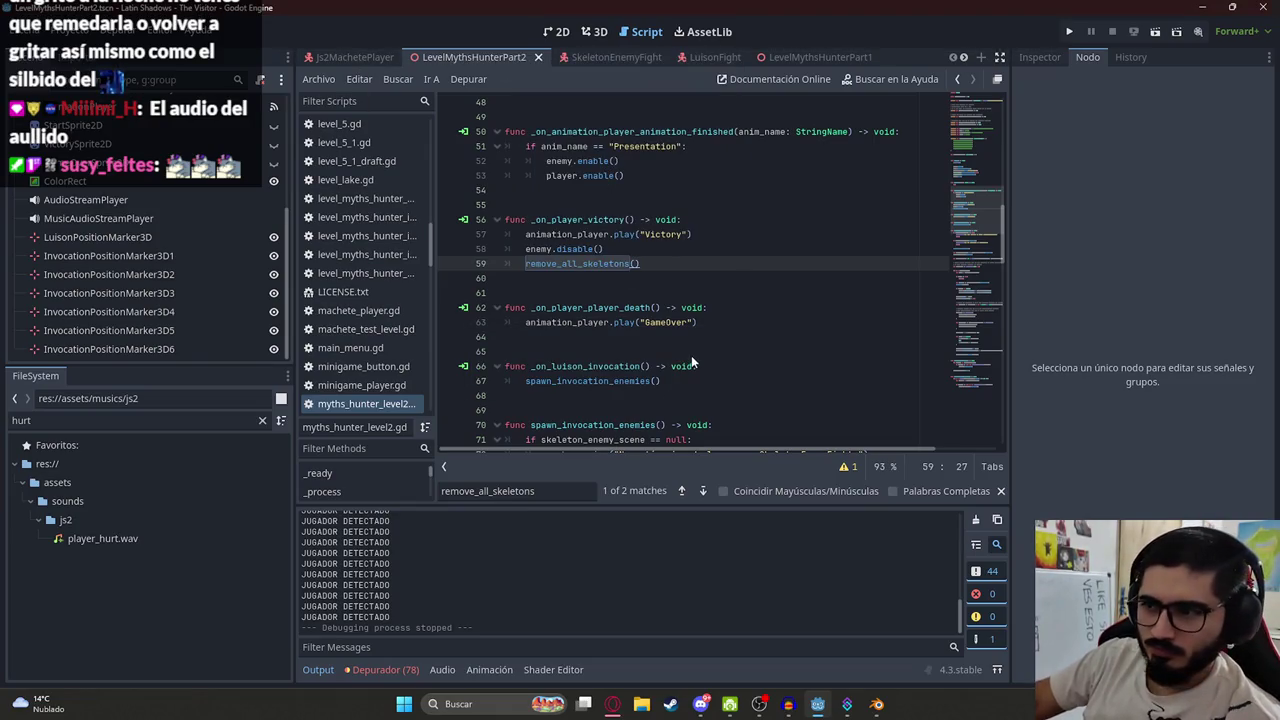
{"action": "key", "text": "F5"}
{"action": "key", "text": "alt+F4"}
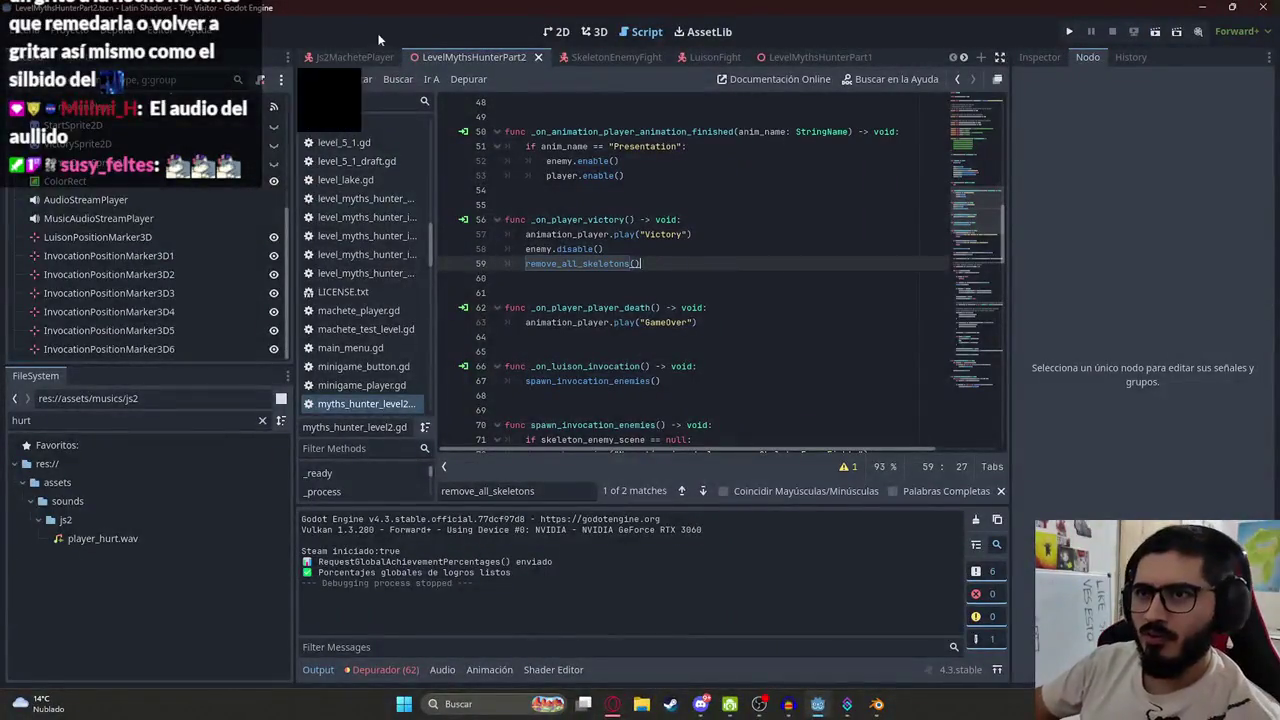
{"action": "scroll", "coordinate": [195, 180], "scroll_direction": "up", "scroll_amount": 5}
Quick-load Js2Level2.tres as the WorldEnvironment node's Environment
{"action": "left_click", "coordinate": [142, 196]}
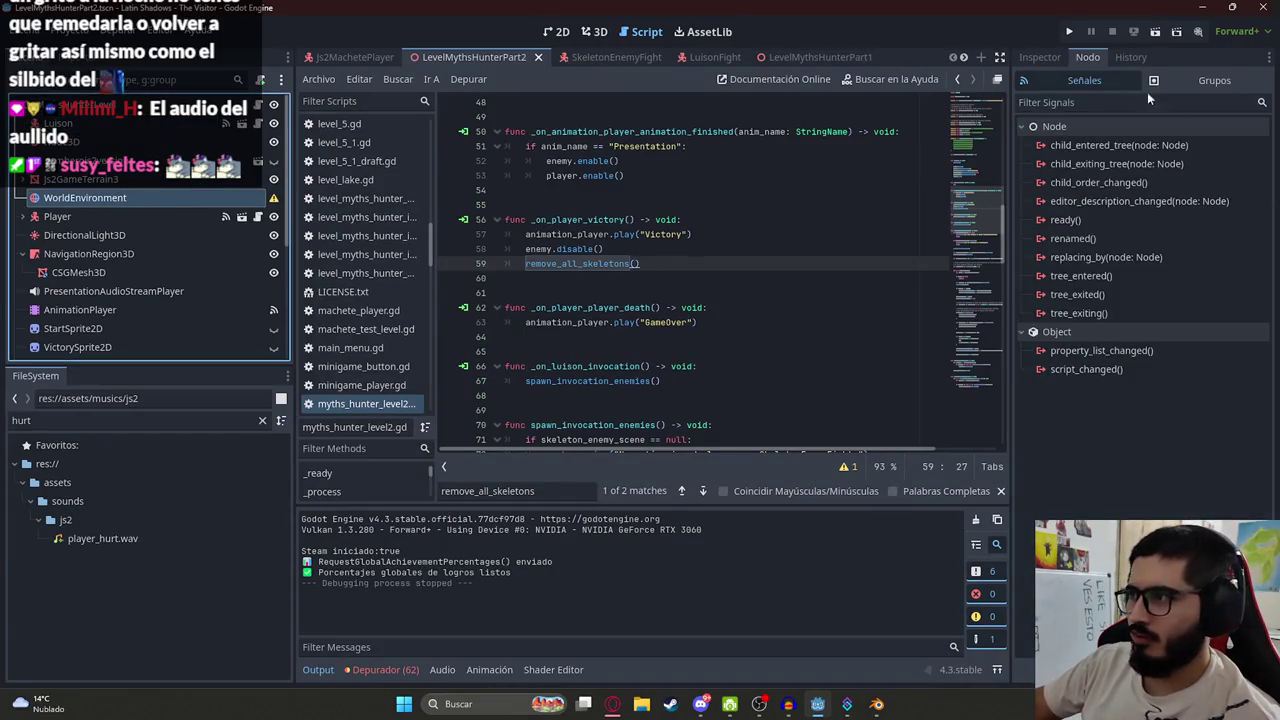
{"action": "left_click", "coordinate": [1161, 164]}
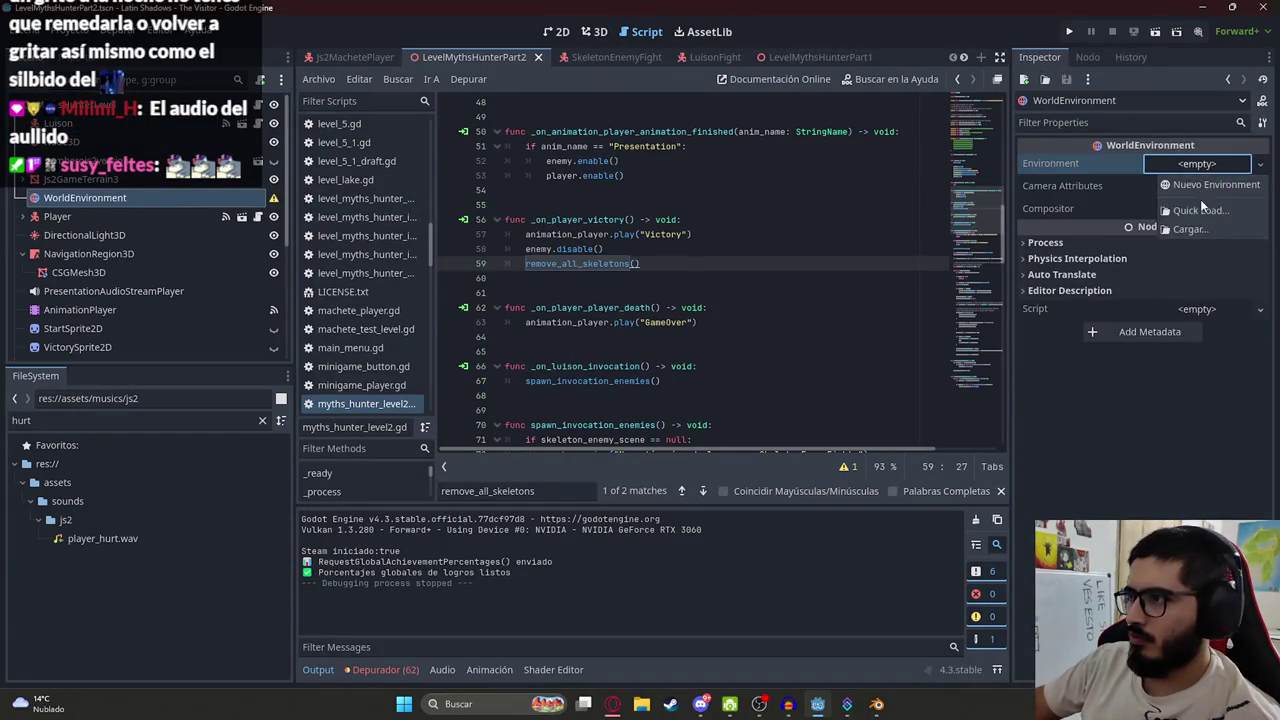
{"action": "left_click", "coordinate": [1186, 212]}
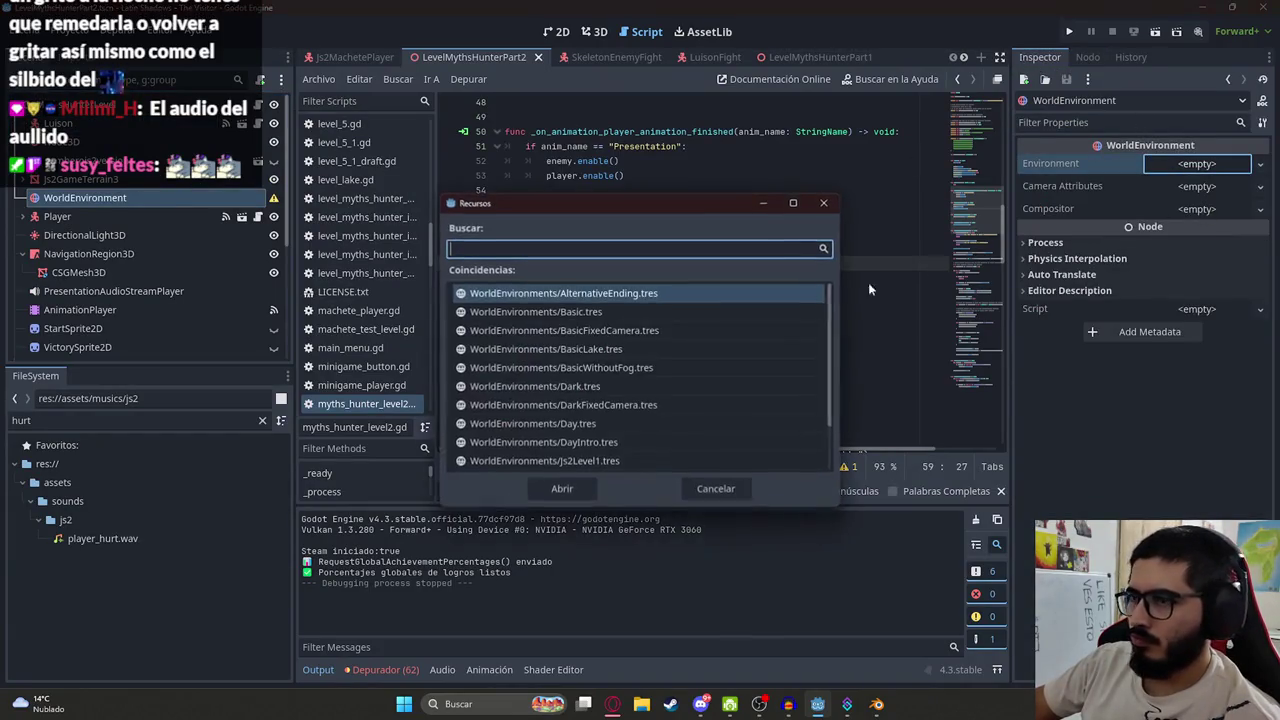
{"action": "type", "text": "js2"}
{"action": "double_click", "coordinate": [610, 311]}
{"action": "key", "text": "ctrl+s"}
Save the level scene via Guardar Escena and run it with F6
{"action": "right_click", "coordinate": [502, 62]}
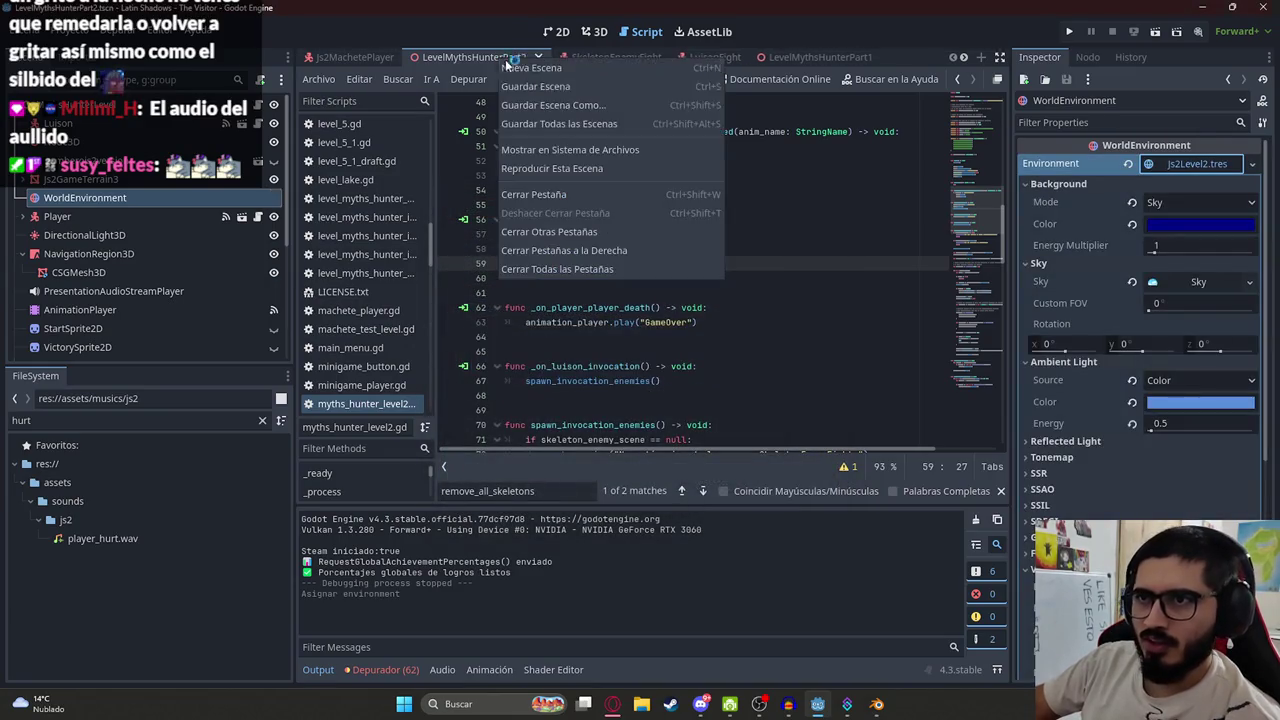
{"action": "left_click", "coordinate": [564, 168]}
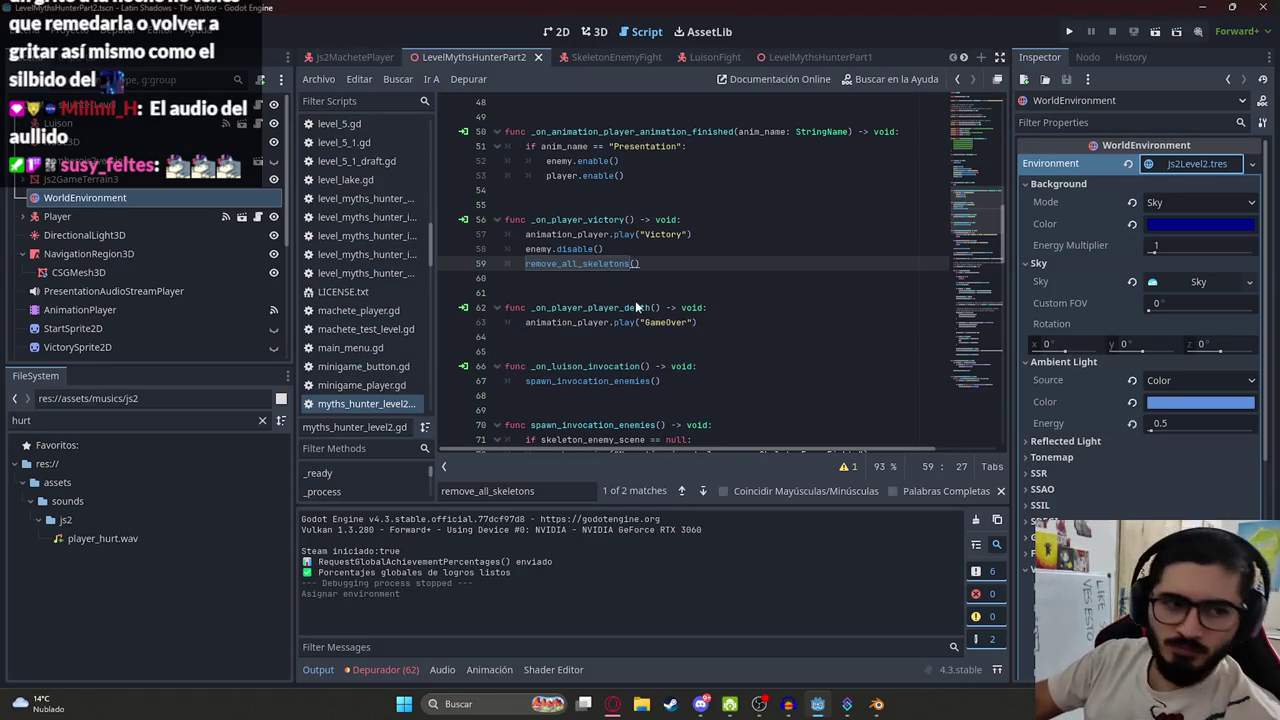
{"action": "key", "text": "F6"}
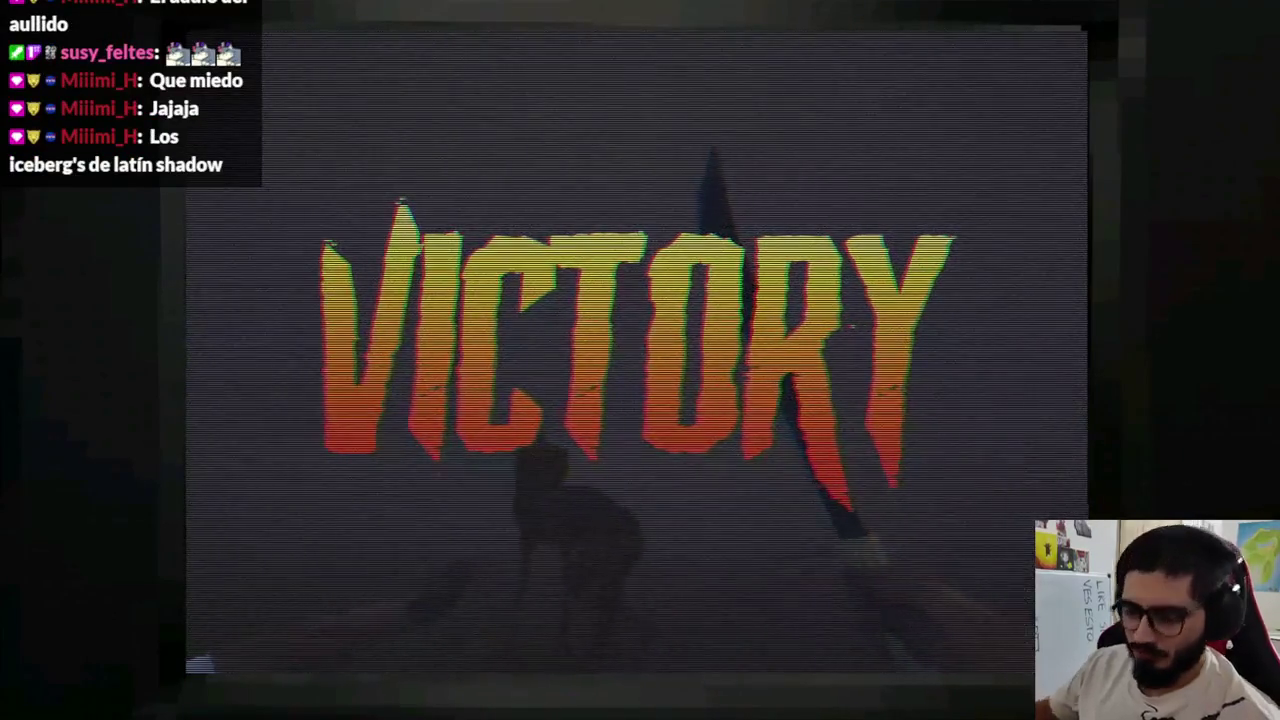
Stop the game with F8 after reaching VICTORY, returning to myths_hunter_level2.gd
{"action": "key", "text": "F8"}
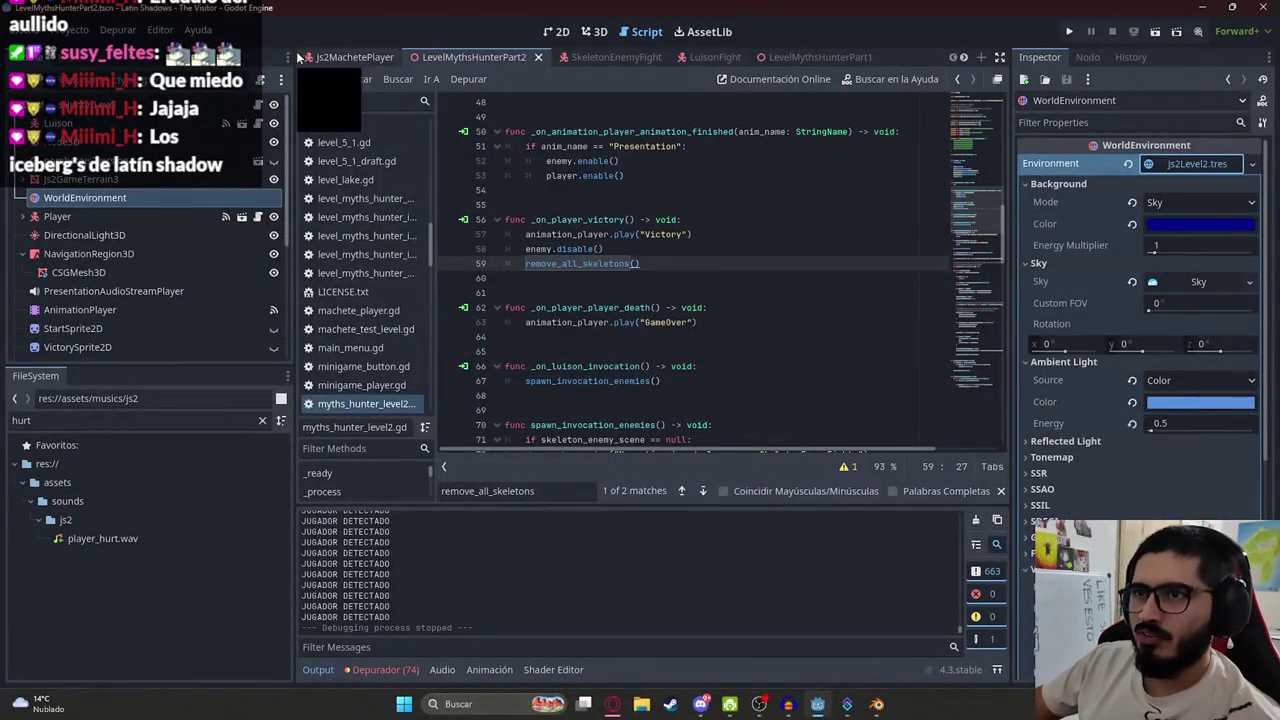
In js2_enemy_luison.gd, change the exported invocation_duration from 10.0 to 6.0
{"action": "left_click", "coordinate": [705, 57]}
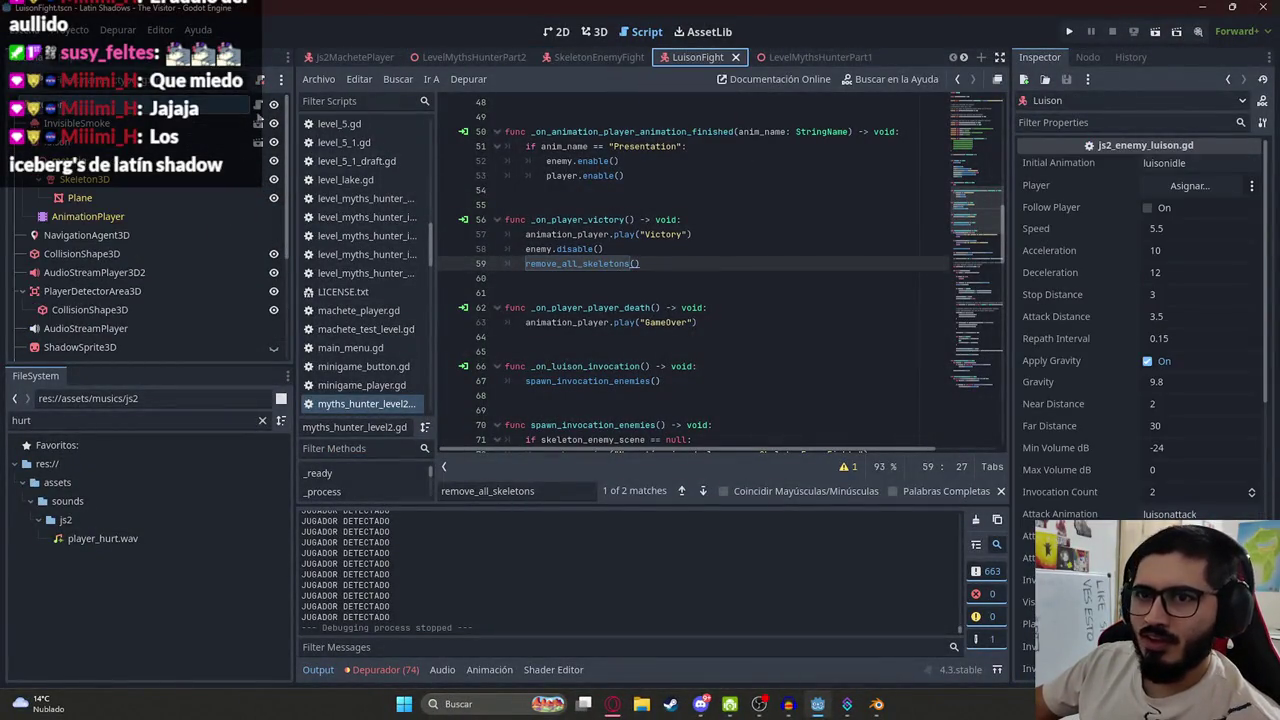
{"action": "left_click", "coordinate": [590, 248], "text": "ctrl"}
{"action": "left_click", "coordinate": [825, 234]}
{"action": "key", "text": "ctrl+f"}
{"action": "type", "text": "invocation_"}
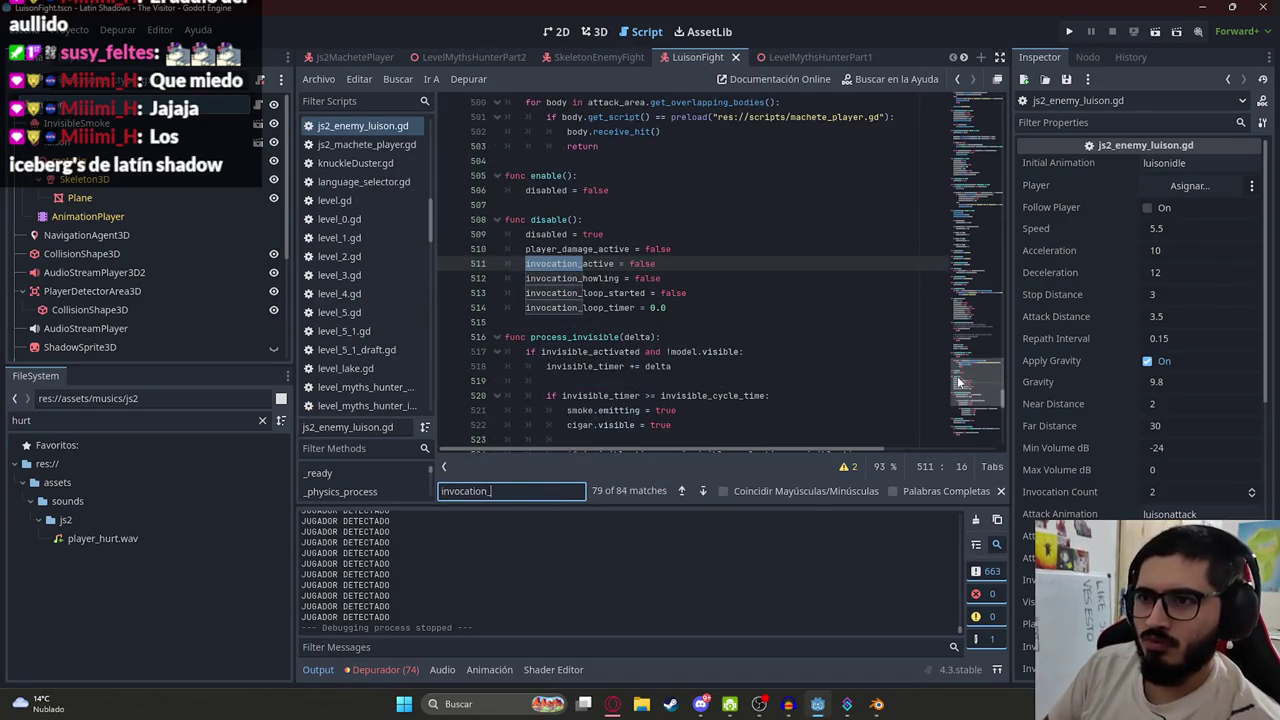
{"action": "type", "text": "time"}
{"action": "key", "text": "Return"}
{"action": "key", "text": "Return"}
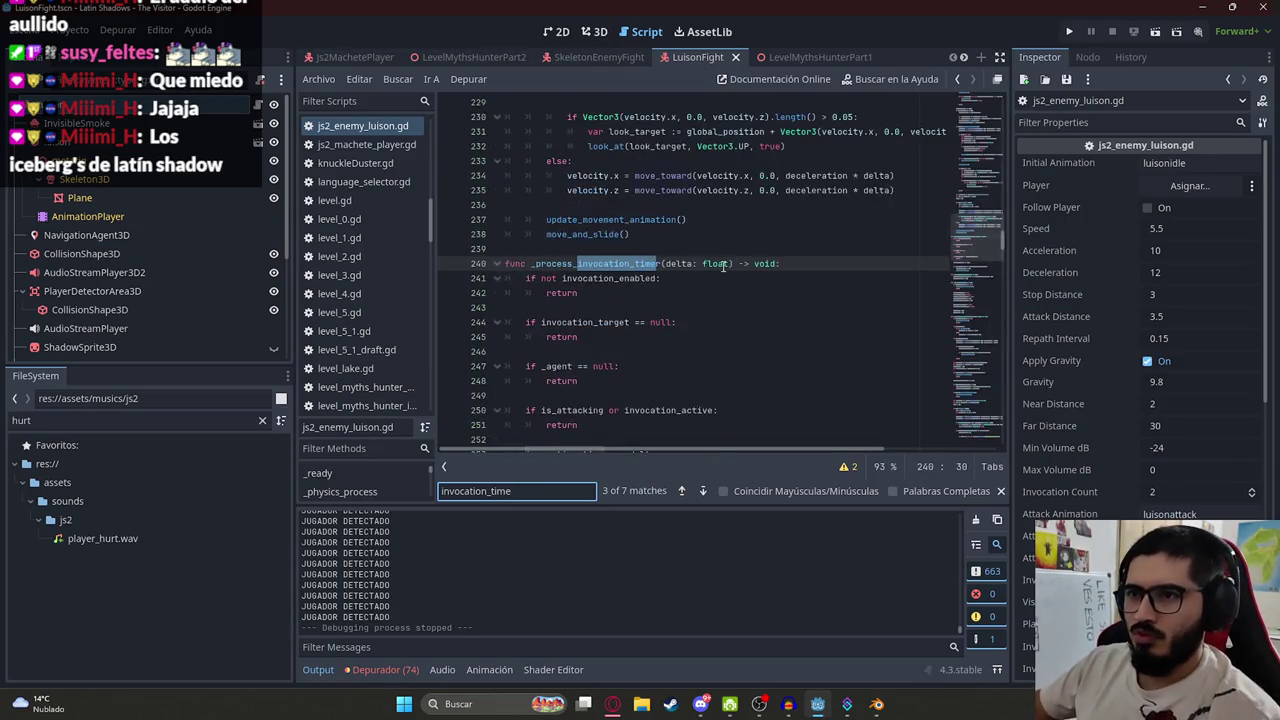
{"action": "key", "text": "Return"}
{"action": "key", "text": "Return"}
{"action": "key", "text": "Return"}
{"action": "key", "text": "Return"}
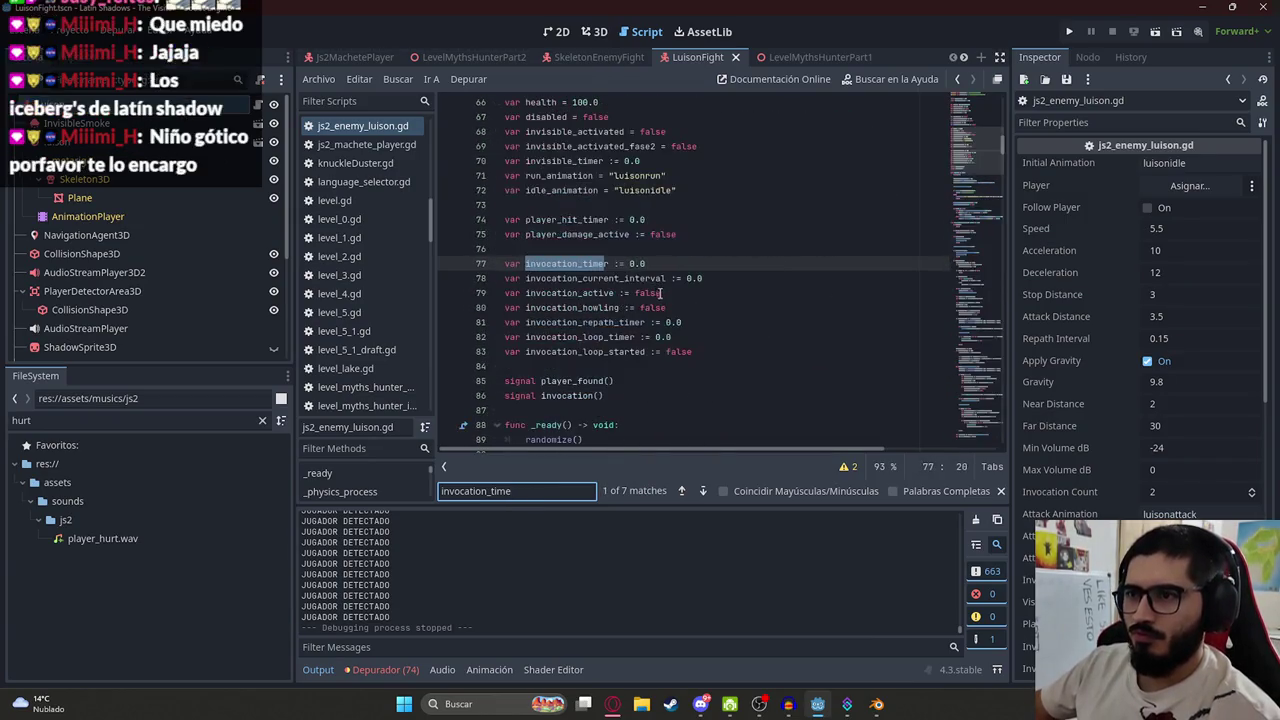
{"action": "left_click_drag", "start_coordinate": [982, 175], "coordinate": [982, 94]}
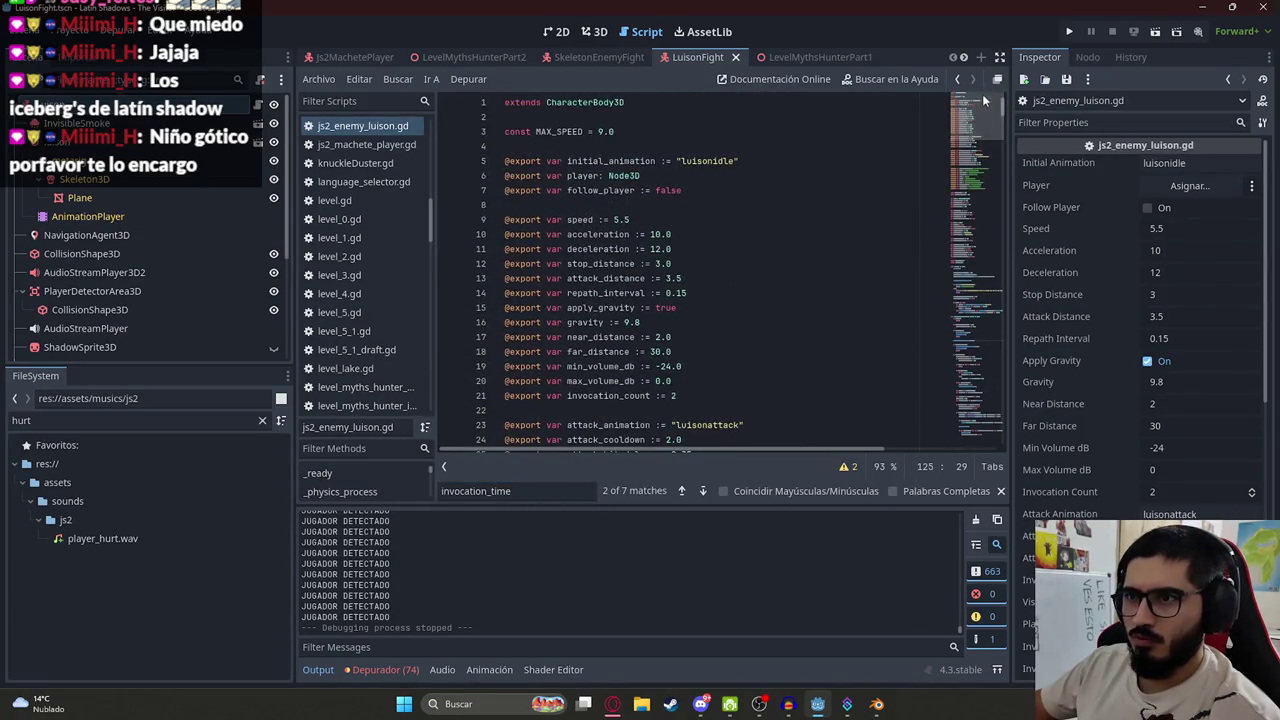
{"action": "scroll", "coordinate": [521, 386], "scroll_direction": "down", "scroll_amount": 3}
{"action": "left_click", "coordinate": [739, 251]}
{"action": "scroll", "coordinate": [740, 263], "scroll_direction": "down", "scroll_amount": 3}
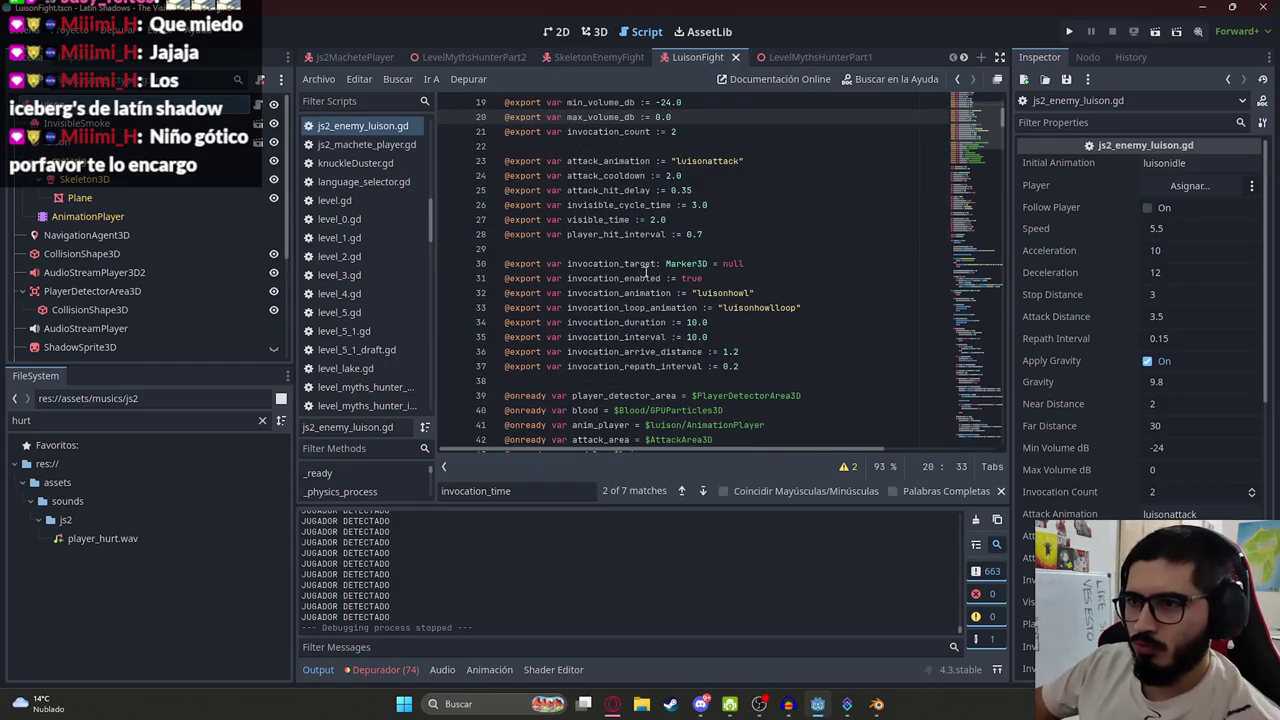
{"action": "left_click", "coordinate": [665, 322]}
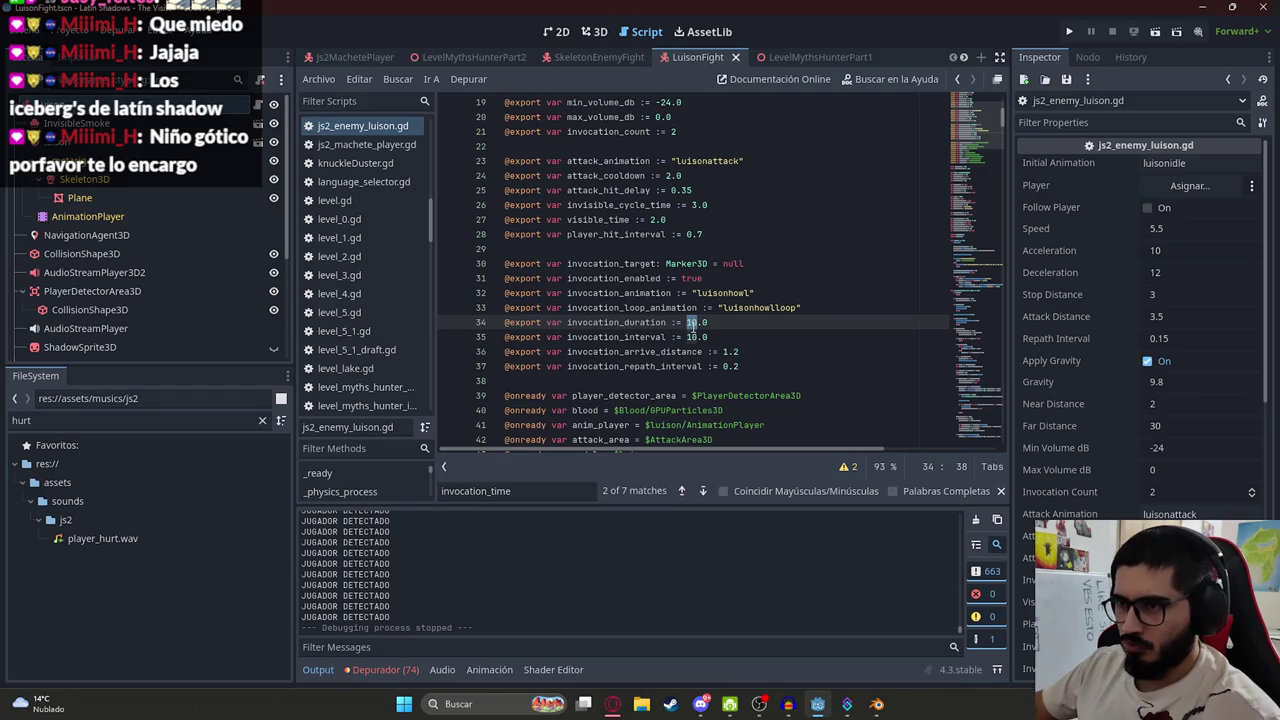
{"action": "type", "text": "6"}
{"action": "key", "text": "Escape"}
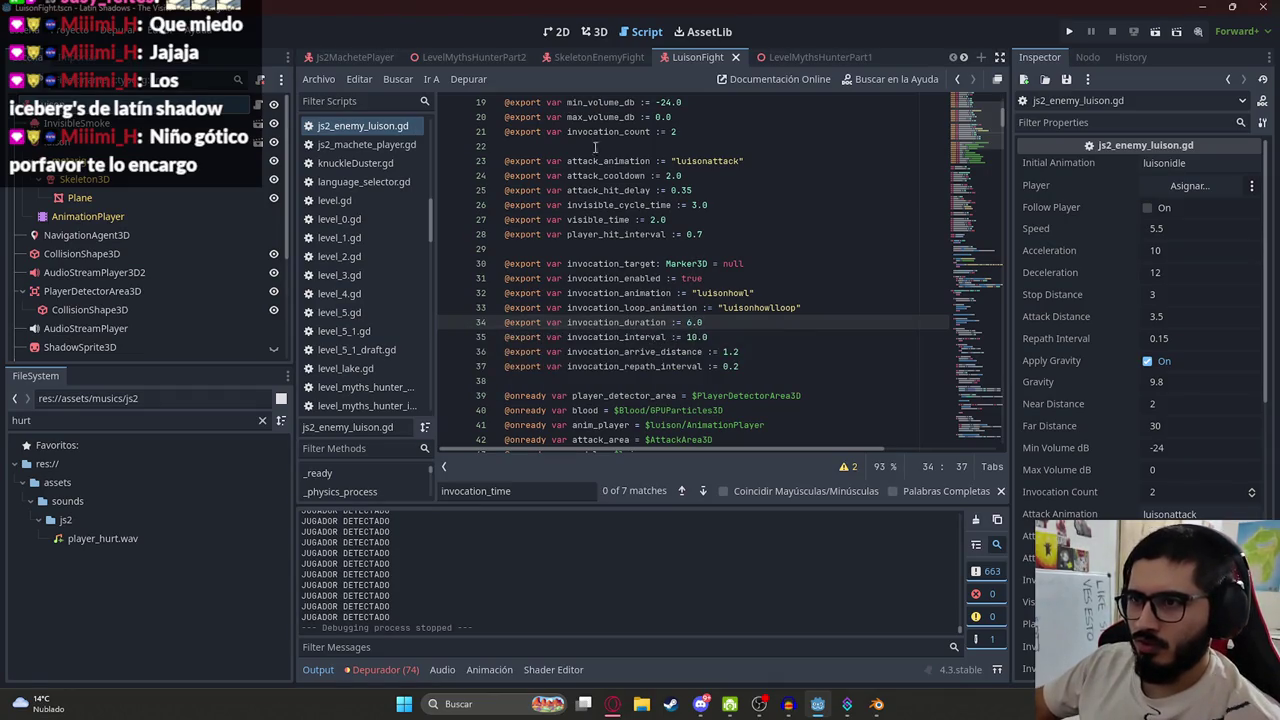
Return to the LevelMythsHunterPart2 scene and run the level with F5
{"action": "right_click", "coordinate": [485, 57]}
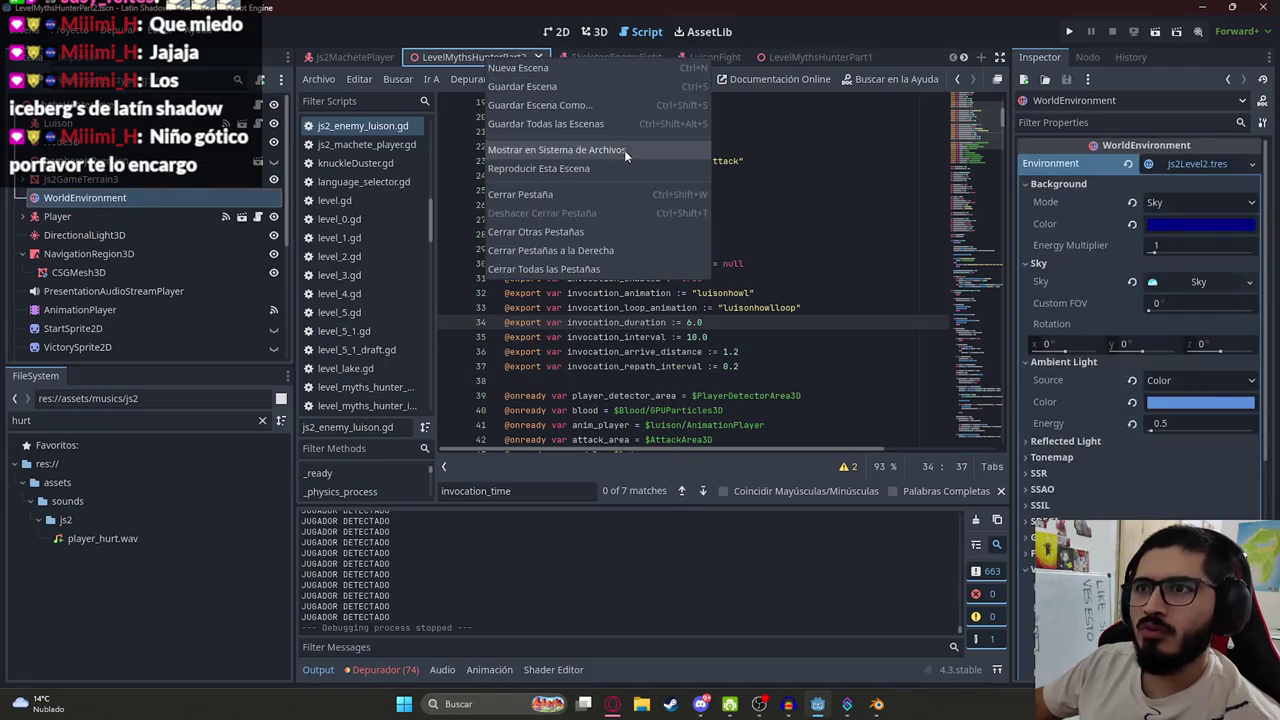
{"action": "left_click", "coordinate": [600, 158]}
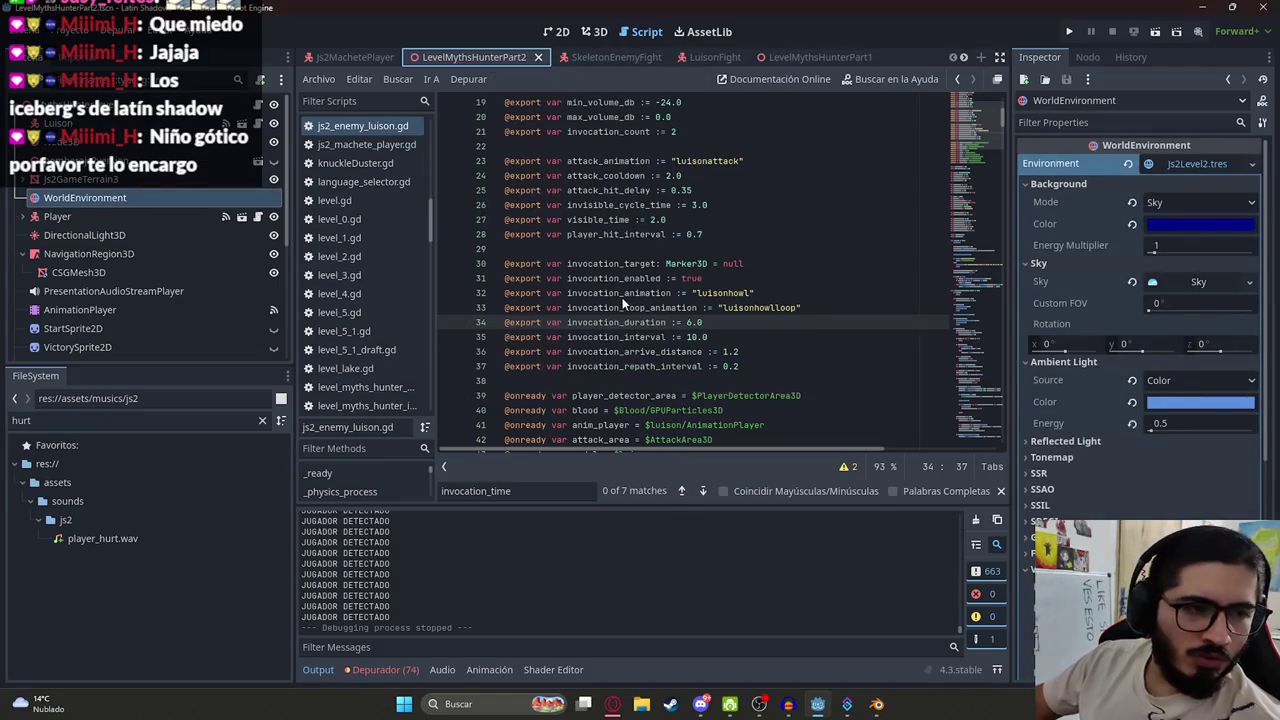
{"action": "key", "text": "F5"}
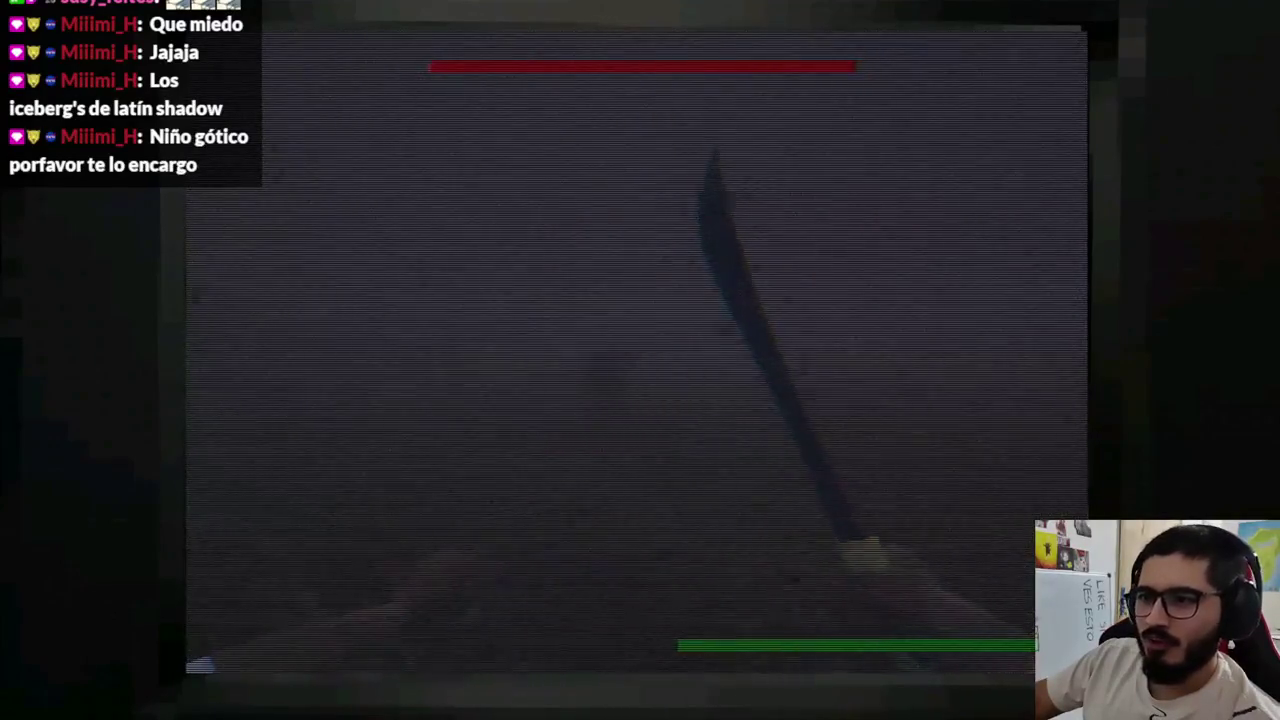
Slash the boss and summoned skeletons with the machete, cutting the boss's health to about two-thirds
{"action": "left_click", "coordinate": [640, 360]}
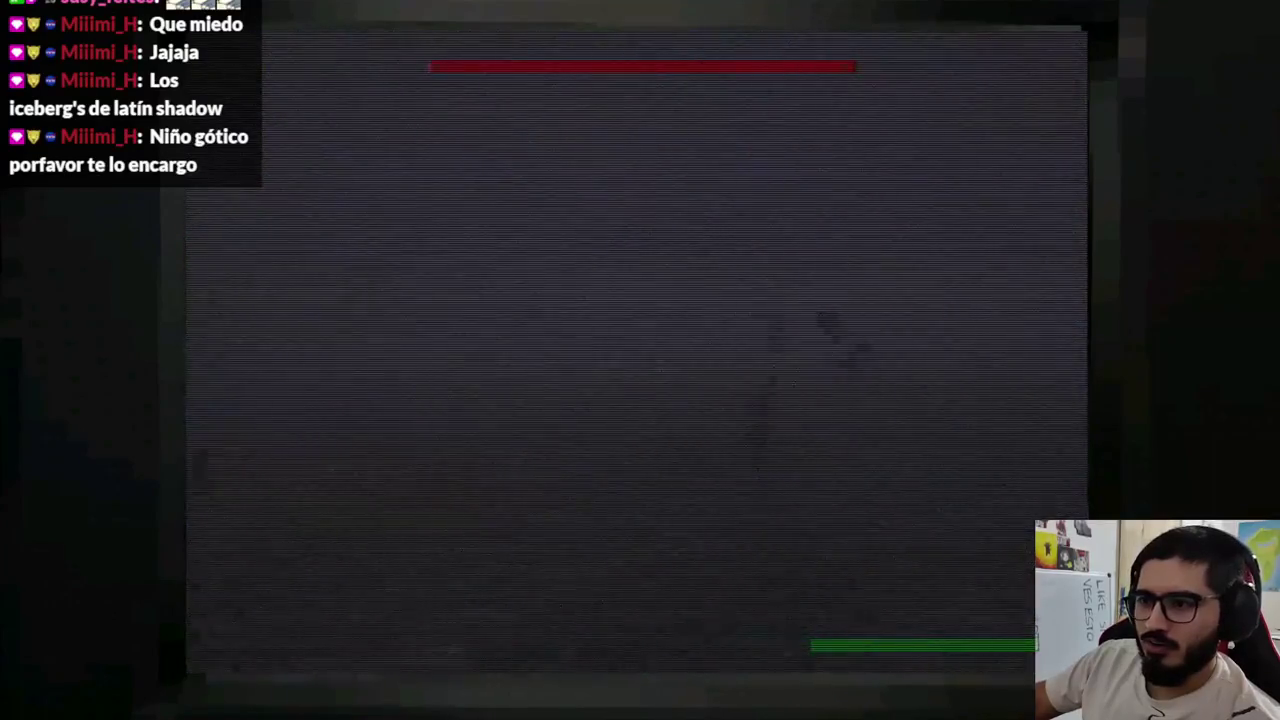
{"action": "left_click", "coordinate": [640, 360]}
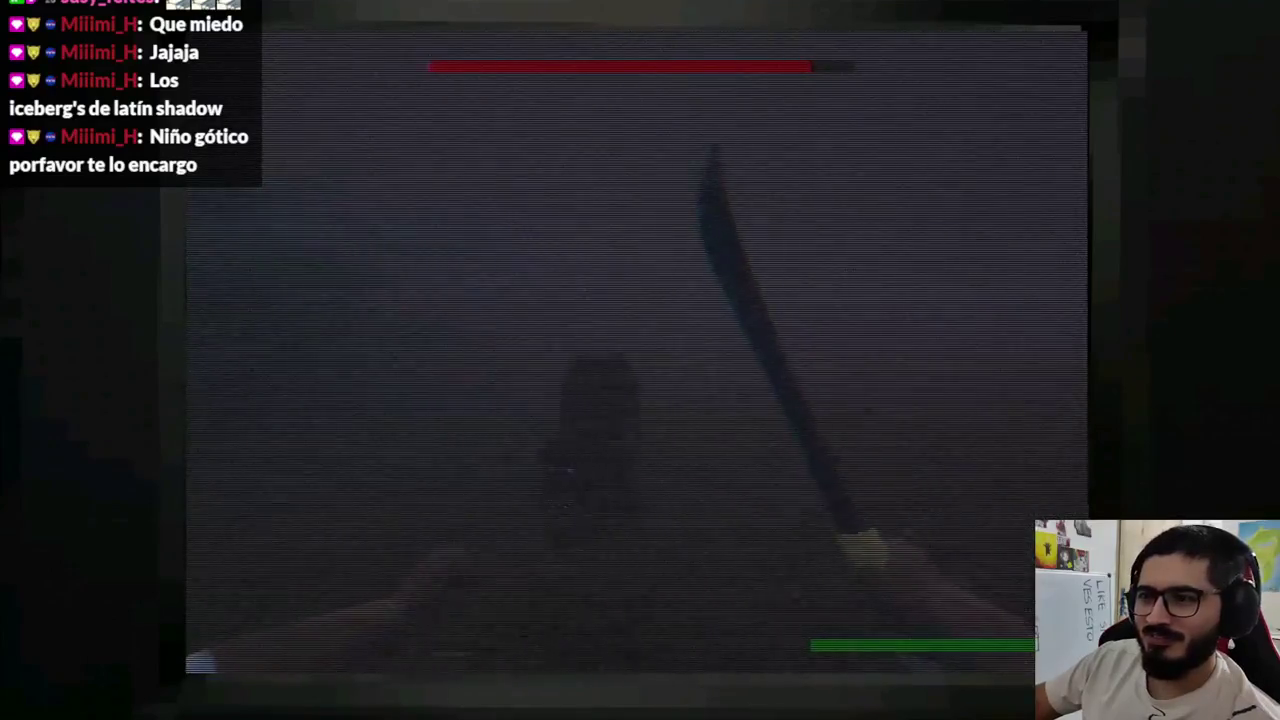
{"action": "left_click", "coordinate": [640, 360]}
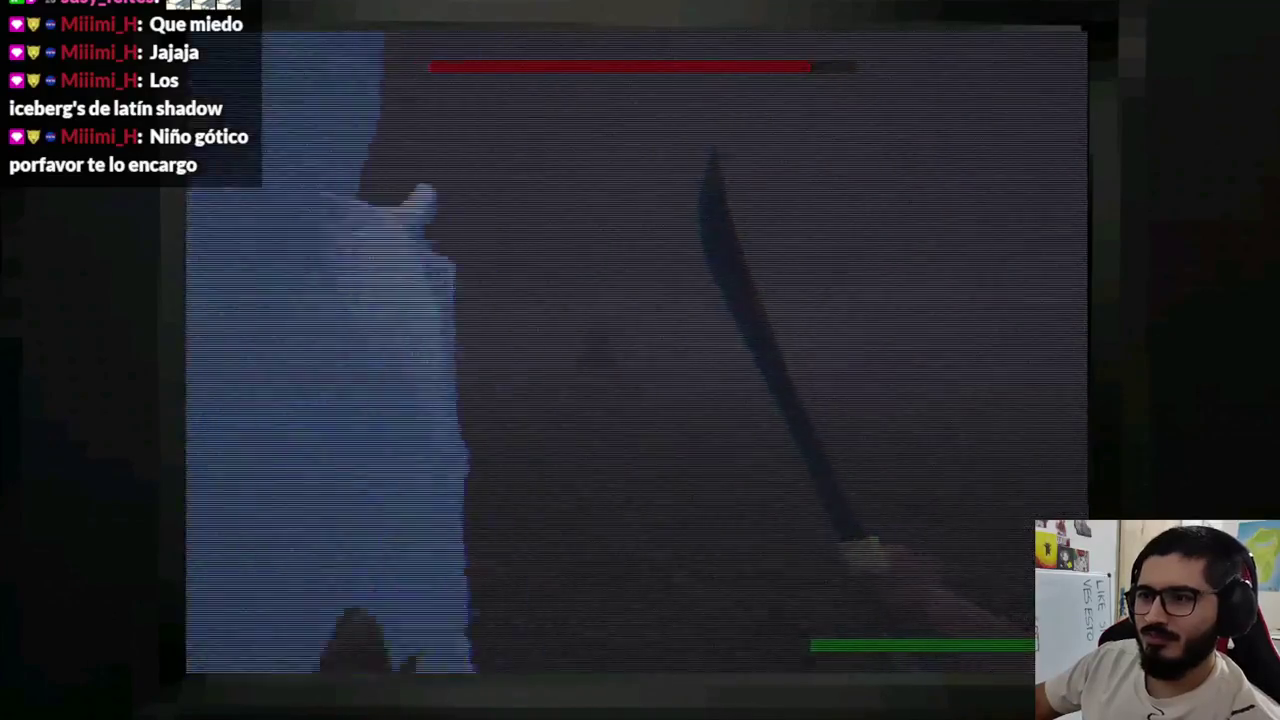
{"action": "left_click", "coordinate": [640, 360]}
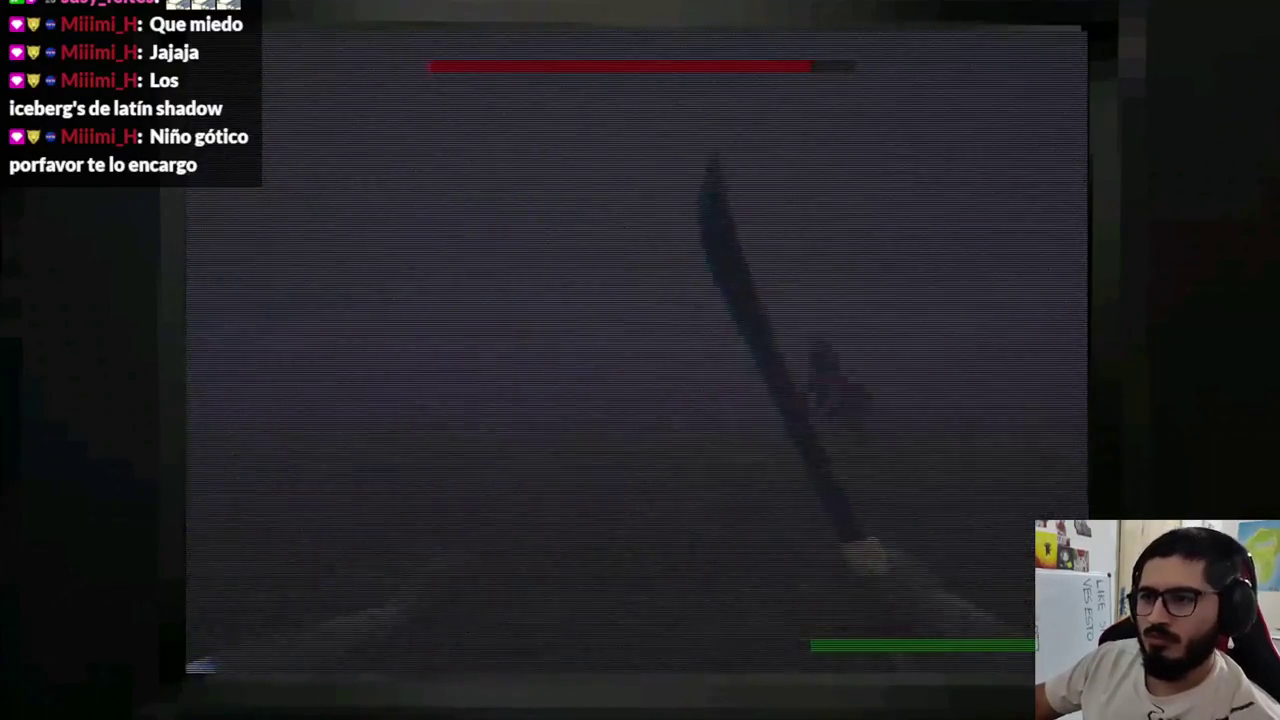
{"action": "left_click", "coordinate": [640, 360]}
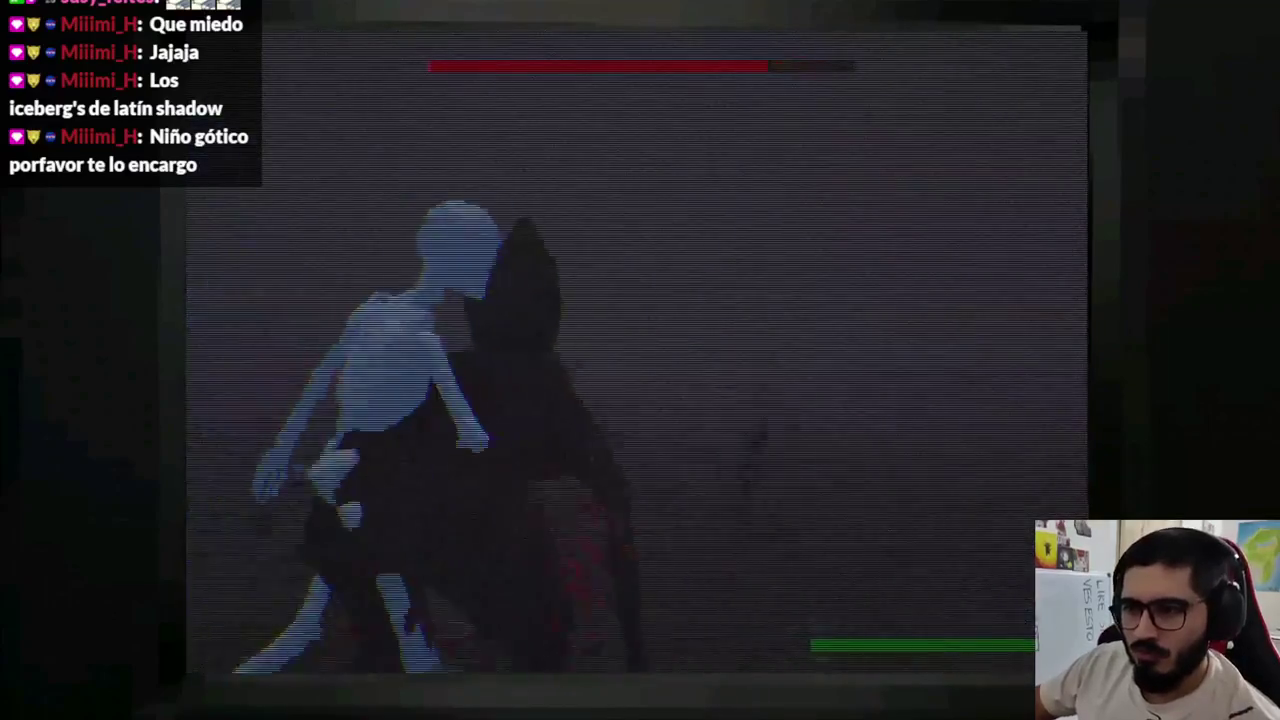
{"action": "left_click", "coordinate": [640, 360]}
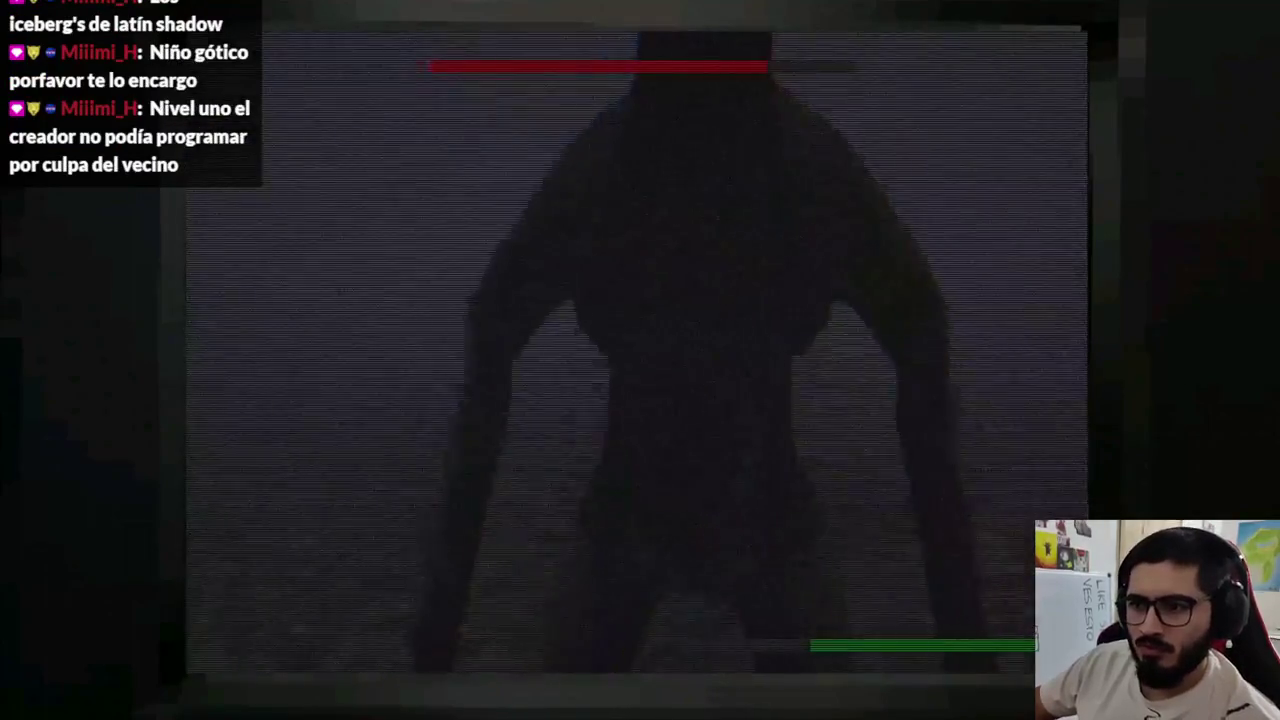
{"action": "left_click", "coordinate": [640, 360]}
{"action": "left_click", "coordinate": [640, 360]}
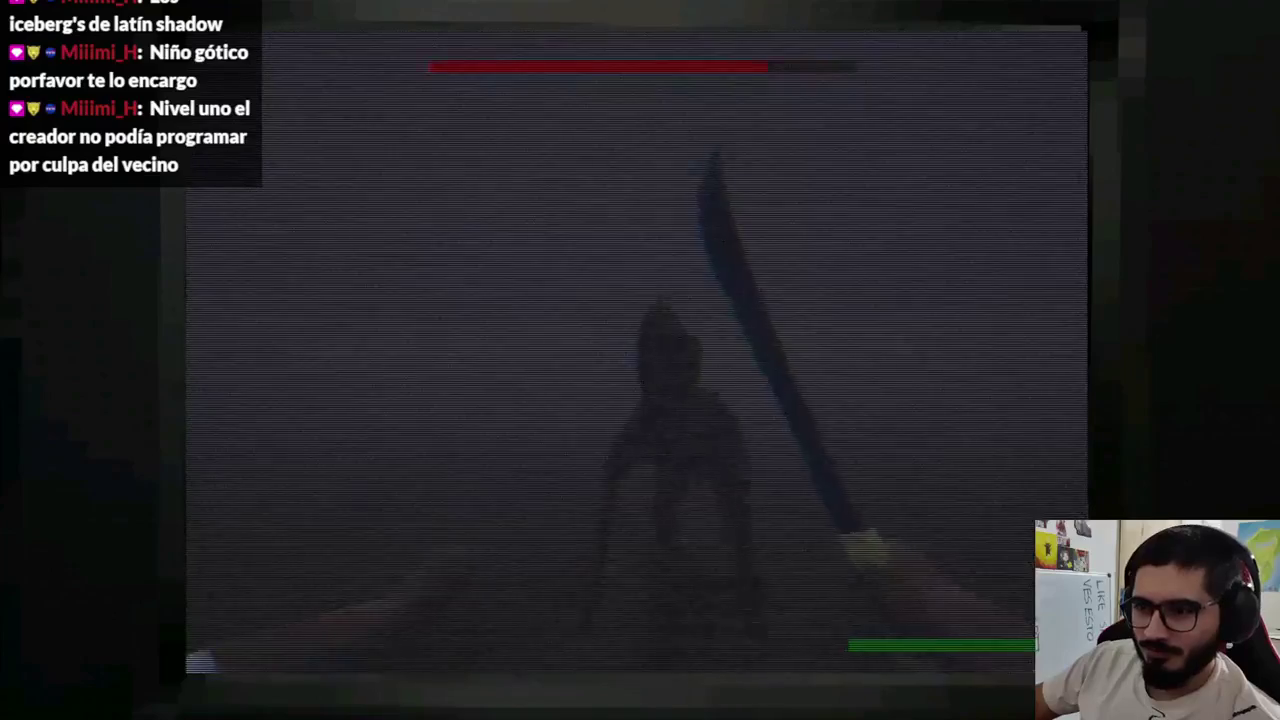
{"action": "left_click", "coordinate": [636, 350]}
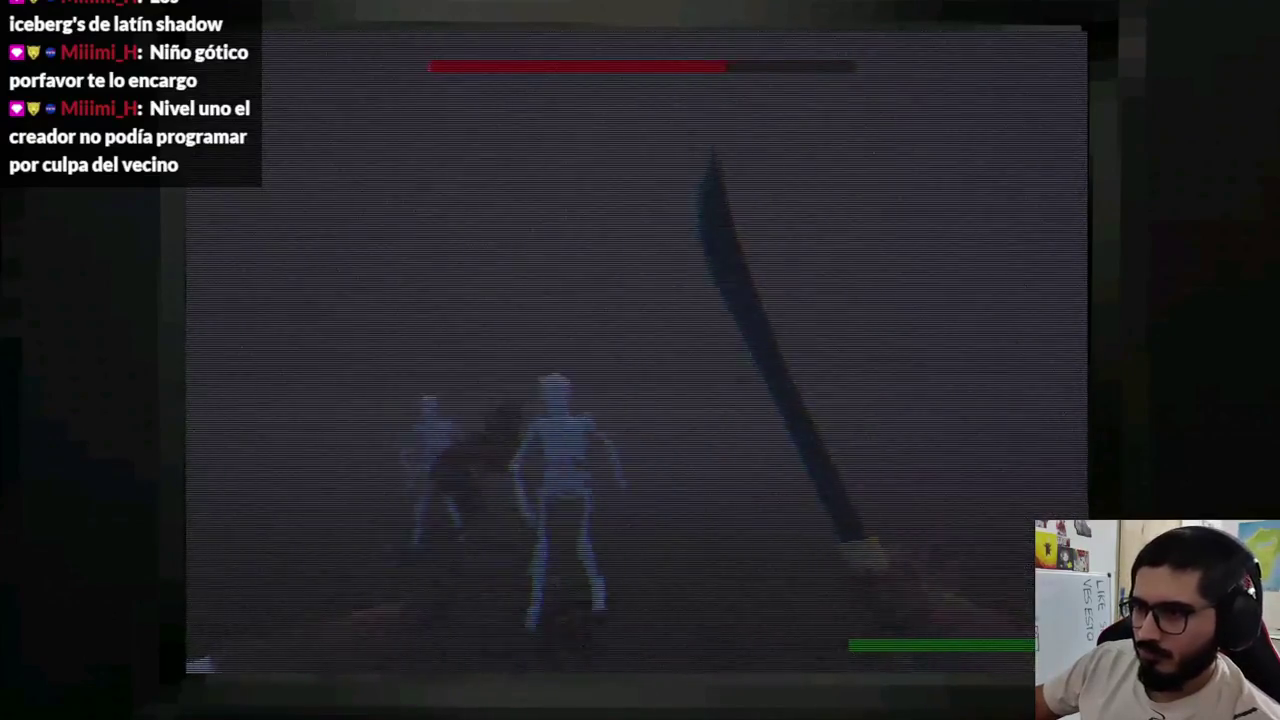
{"action": "left_click", "coordinate": [636, 350]}
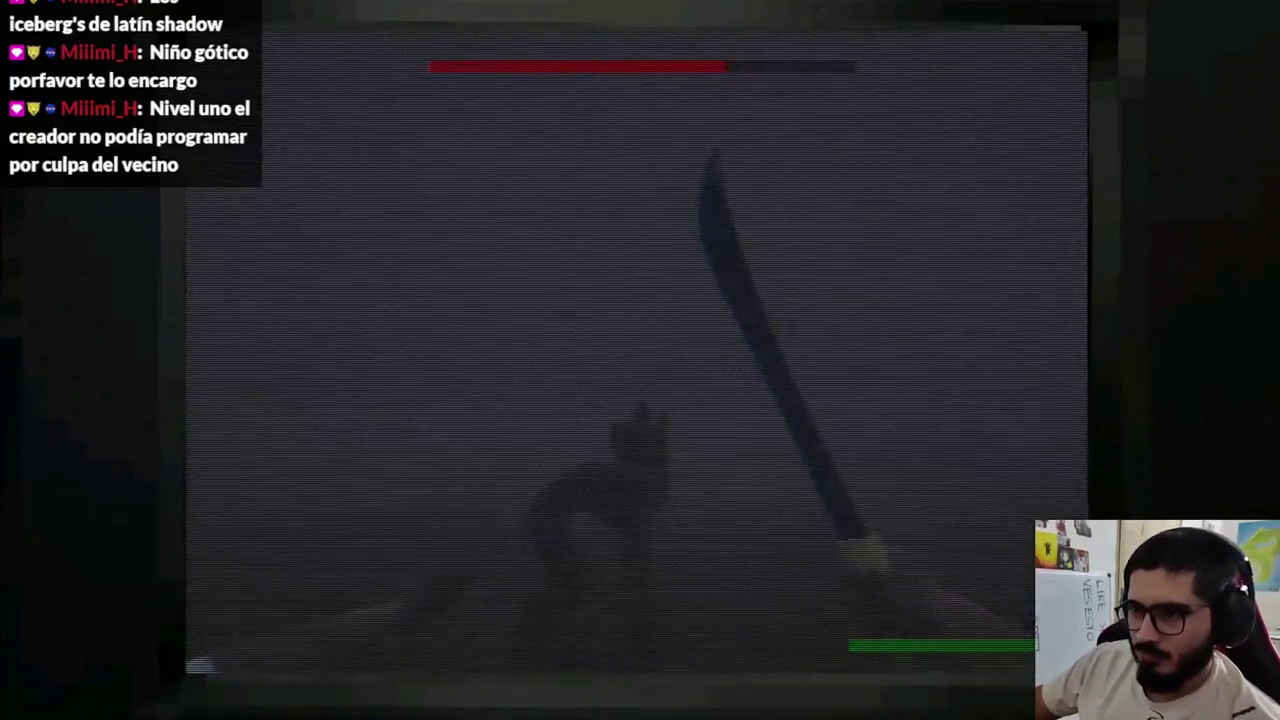